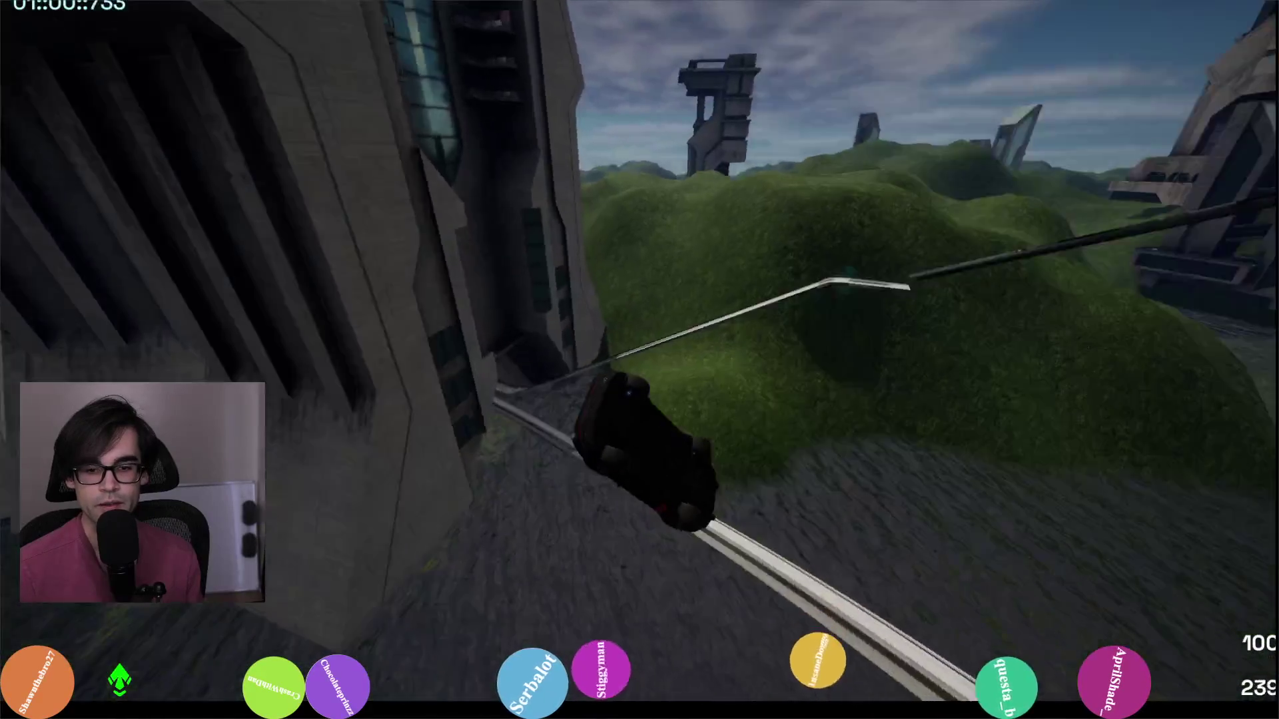
Step: Pause the Roads race and skip to the next level, Upside Down
{"action": "key", "text": "Escape"}
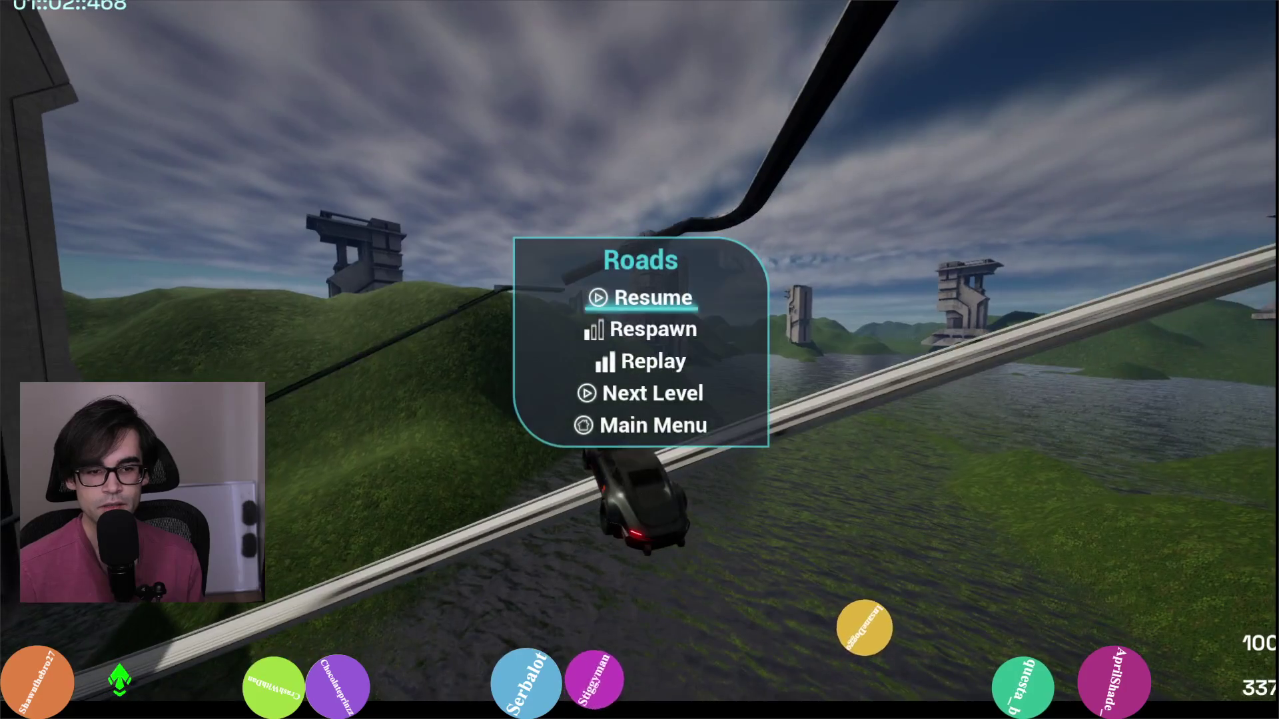
{"action": "key", "text": "Return"}
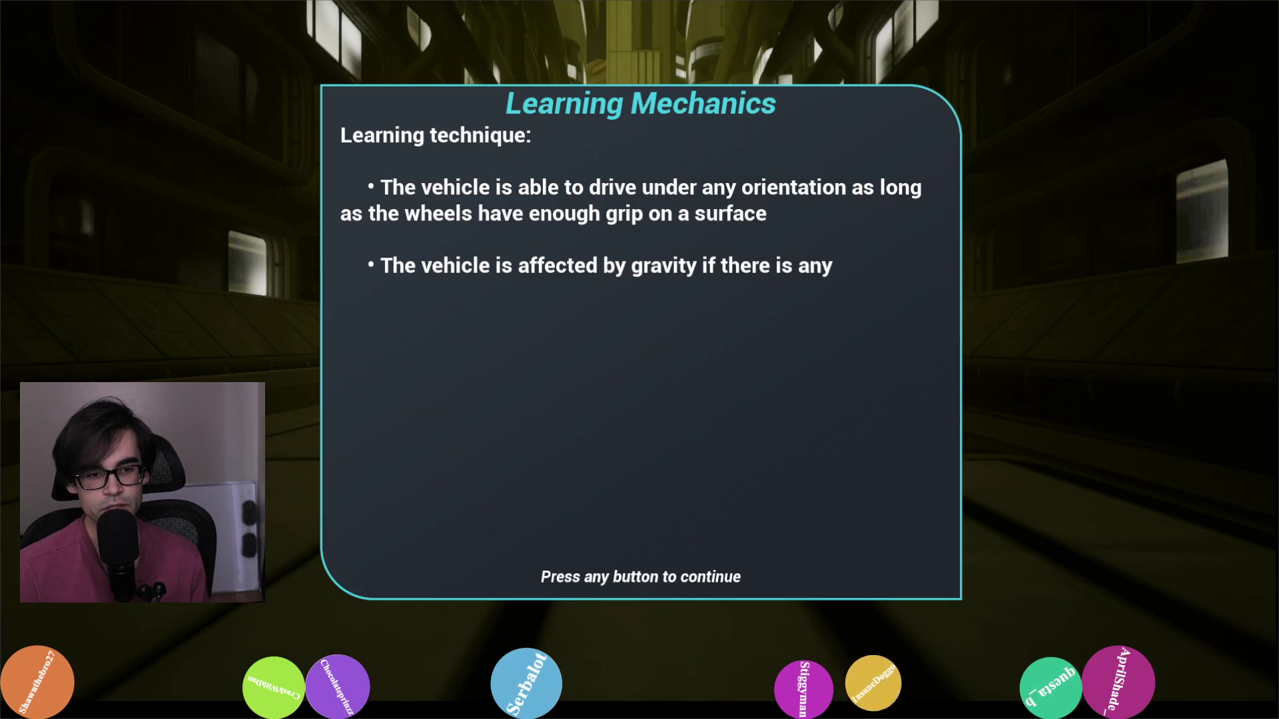
Step: Dismiss the Learning Mechanics tutorial, start Upside Down, drive up the ramp toward the wall ride, then pause
{"action": "key", "text": "Return"}
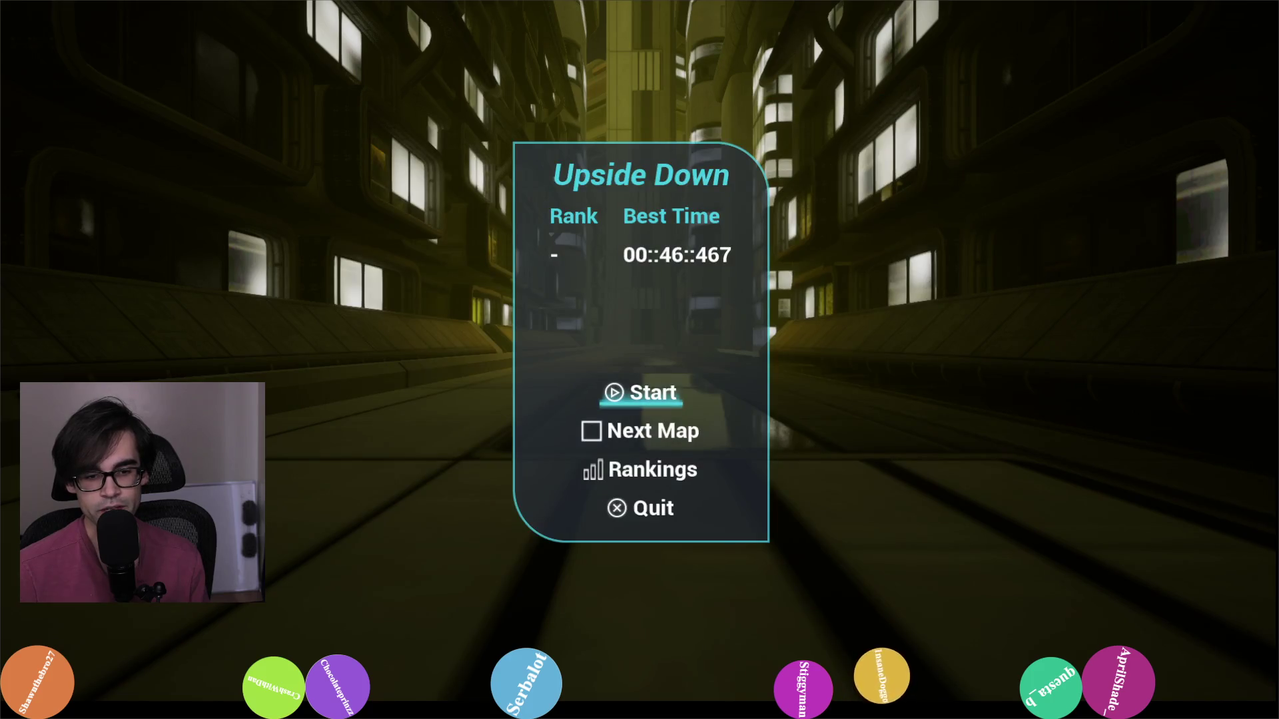
{"action": "key", "text": "Return"}
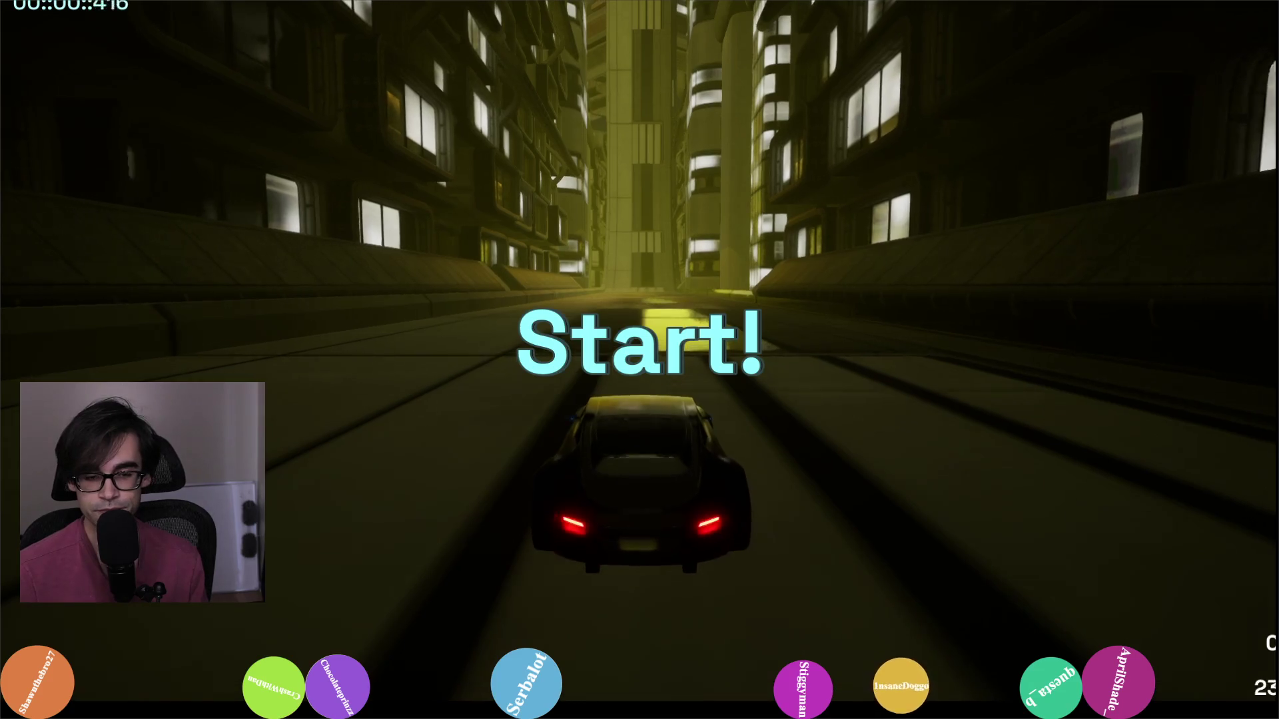
{"action": "key", "text": "Up"}
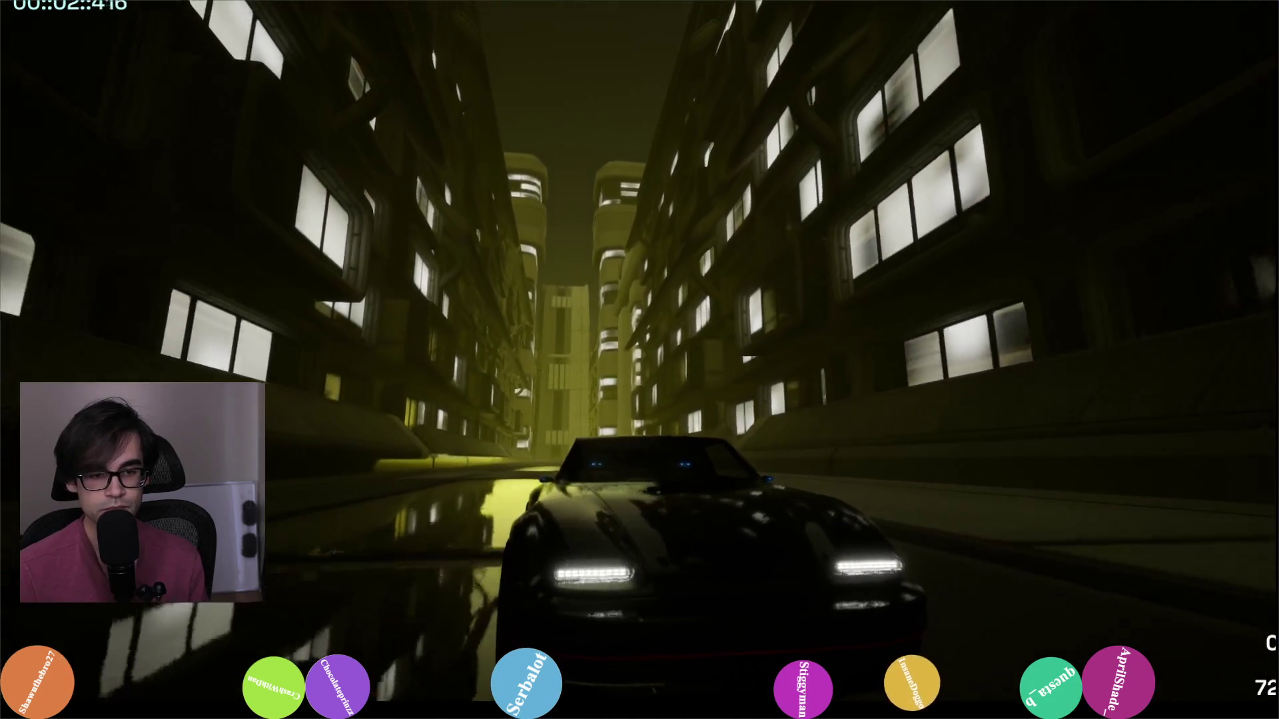
{"action": "key", "text": "Up"}
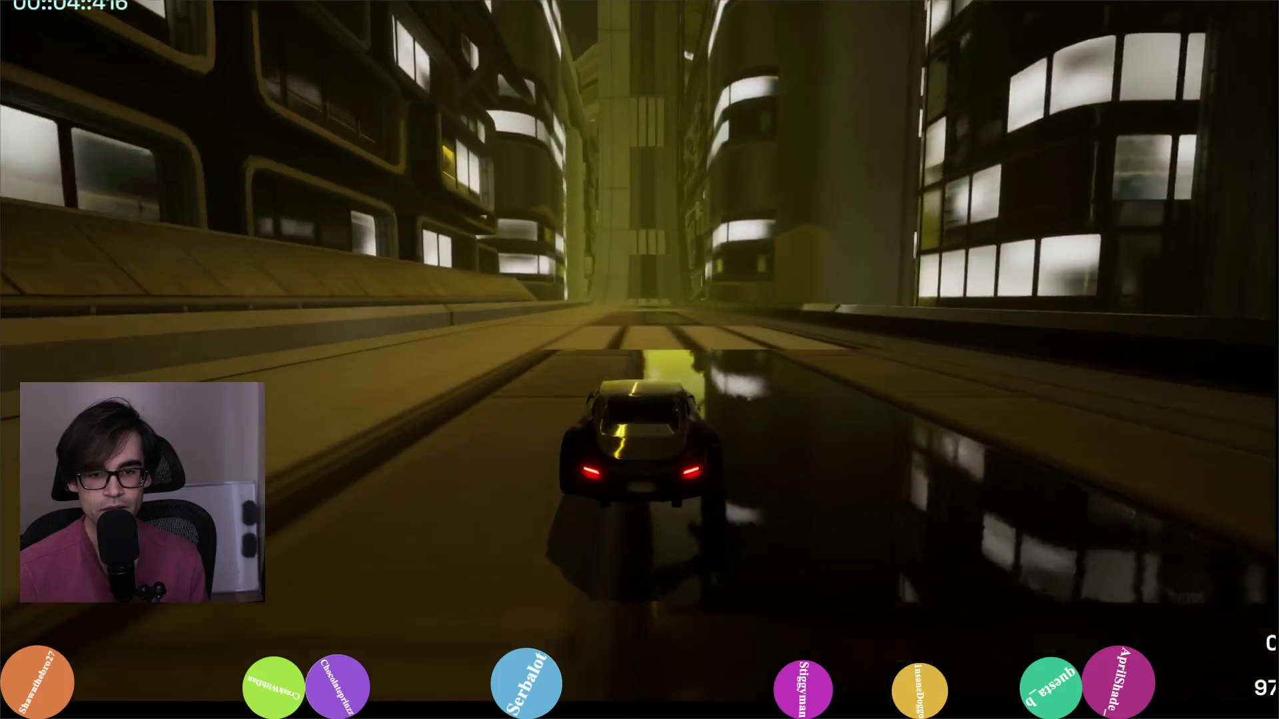
{"action": "key", "text": "Up"}
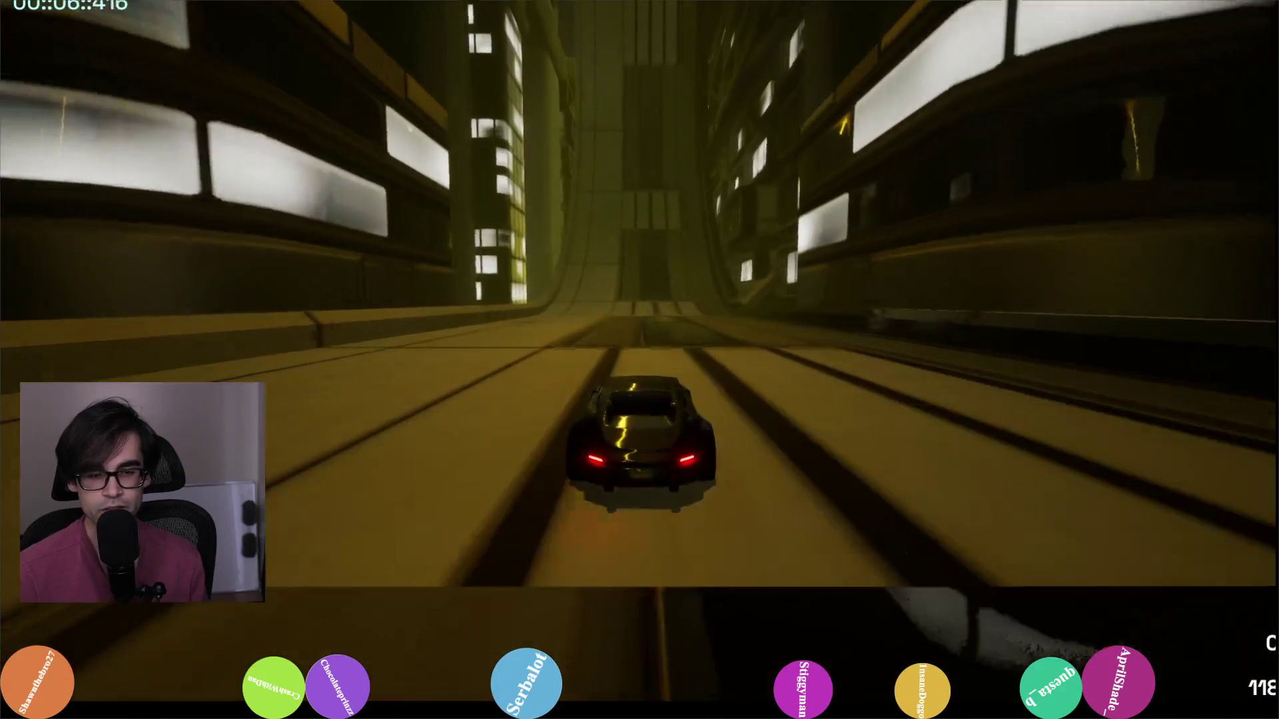
{"action": "key", "text": "Up"}
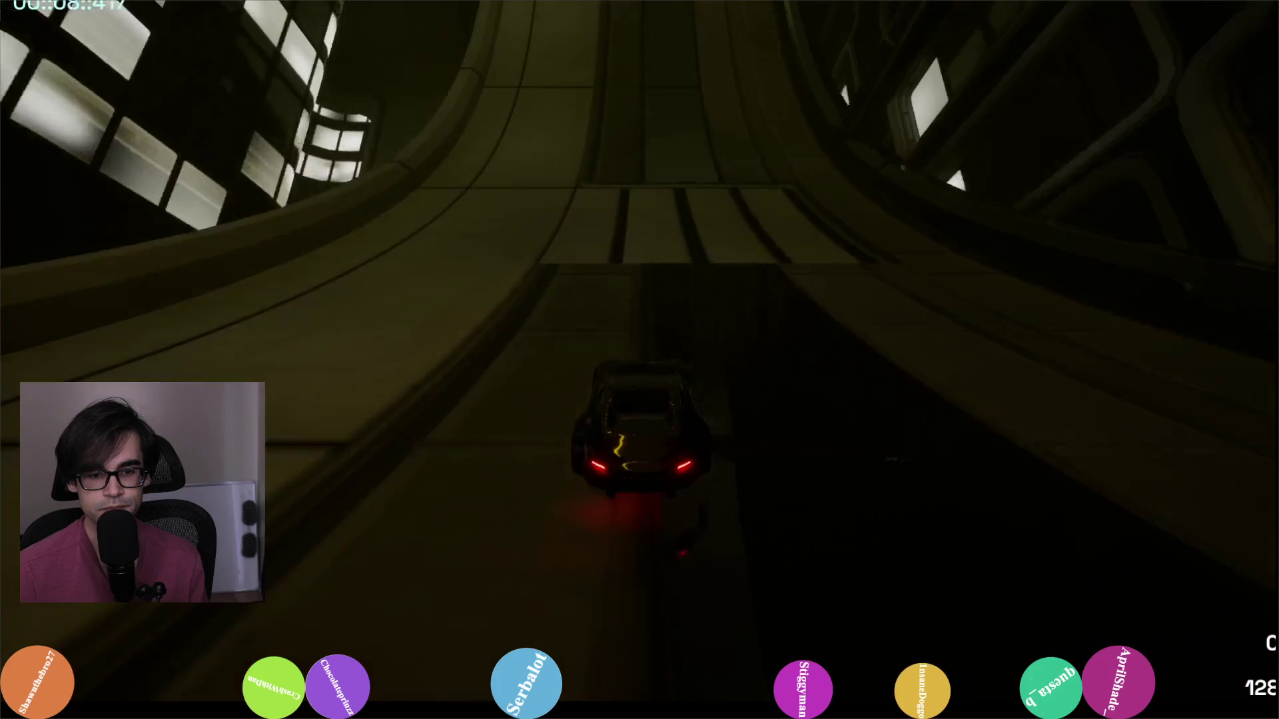
{"action": "key", "text": "Up"}
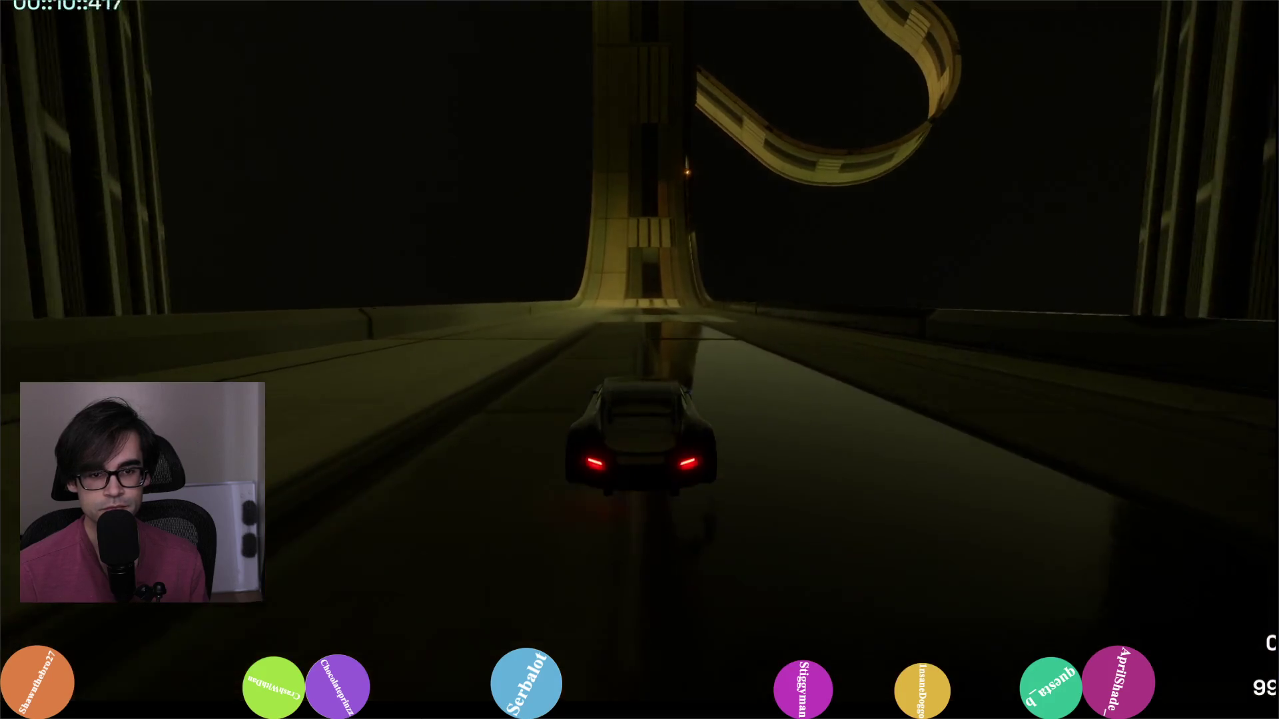
{"action": "key", "text": "Up"}
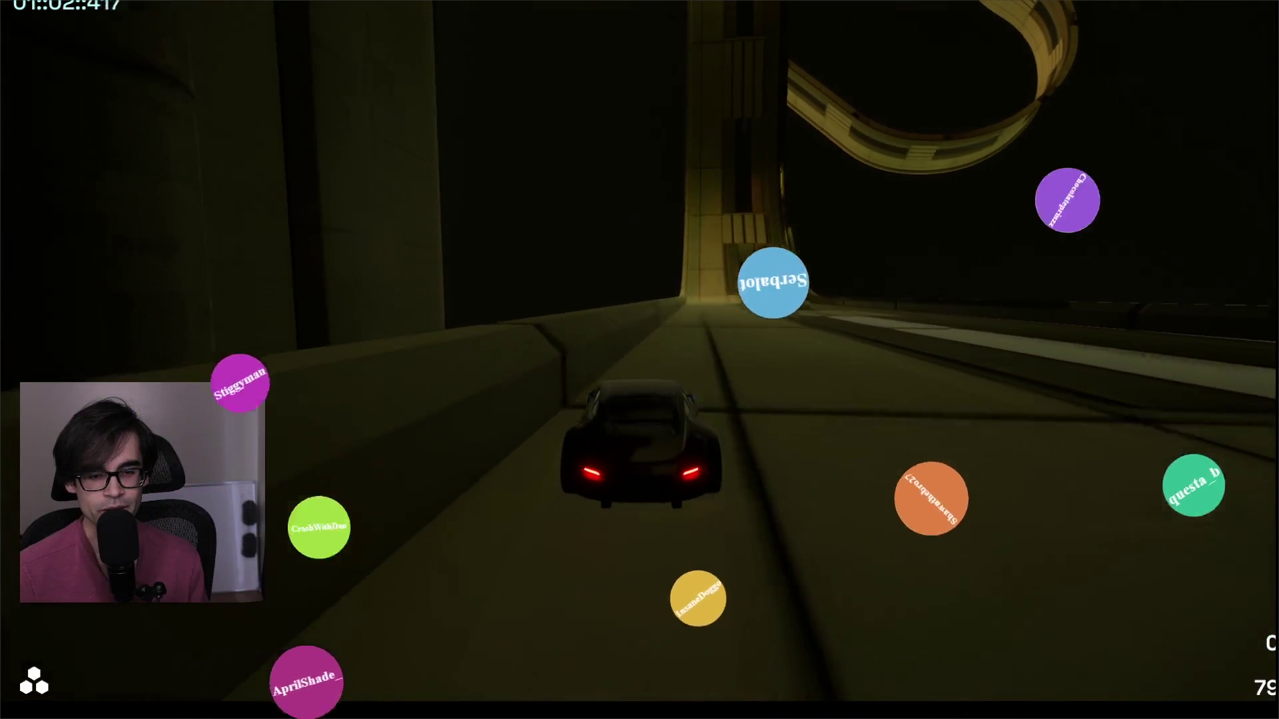
{"action": "key", "text": "Escape"}
{"action": "key", "text": "Escape"}
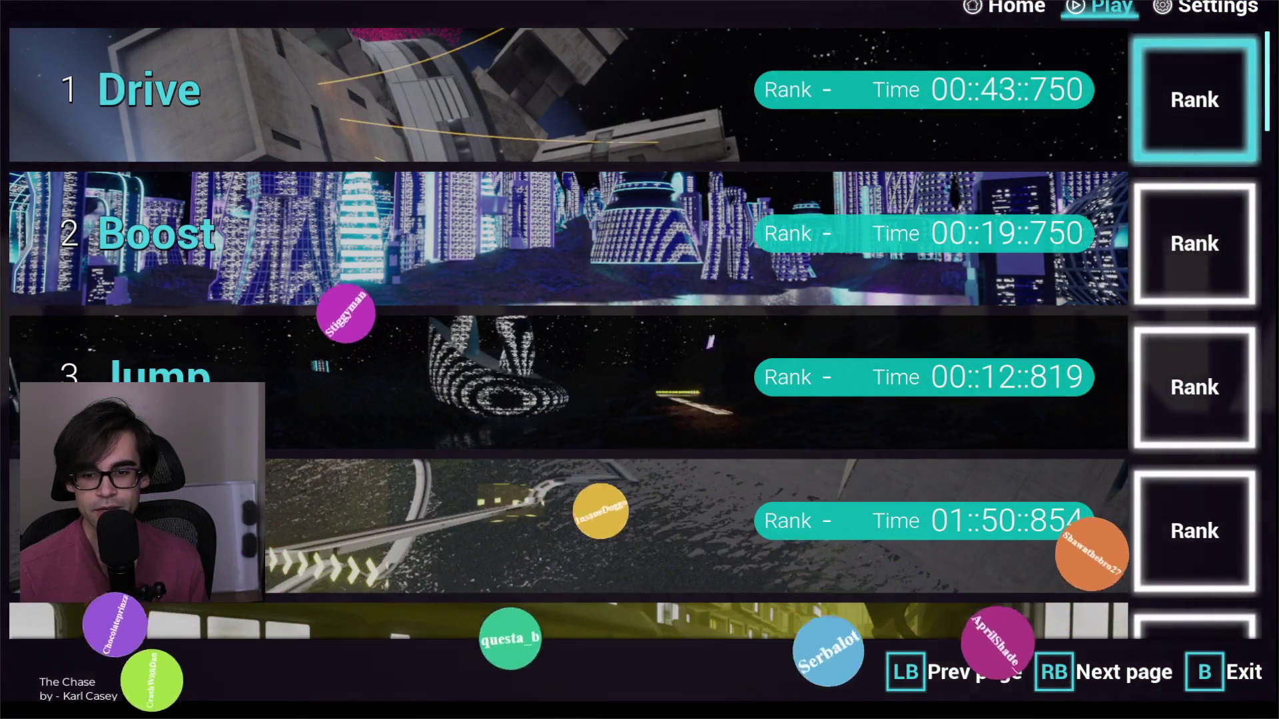
Step: Open and close the empty Drive leaderboard twice, then quit the game with Alt+F4
{"action": "key", "text": "Return"}
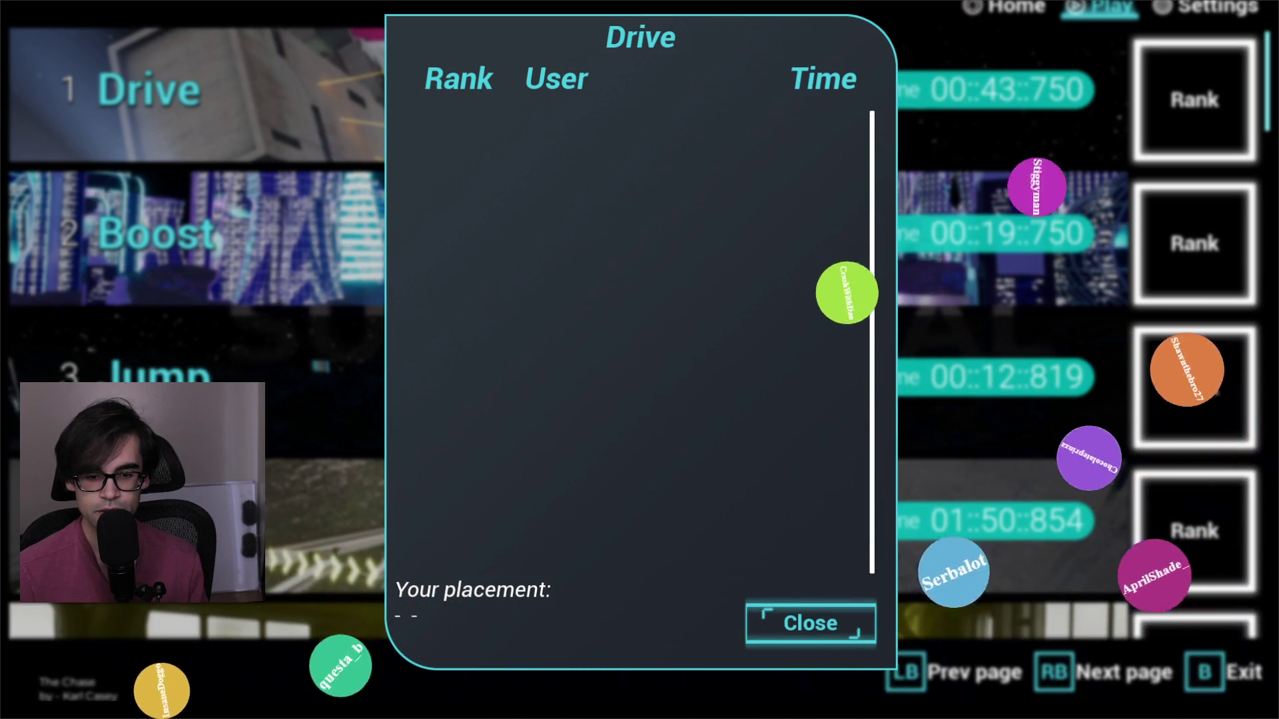
{"action": "key", "text": "Escape"}
{"action": "key", "text": "Down"}
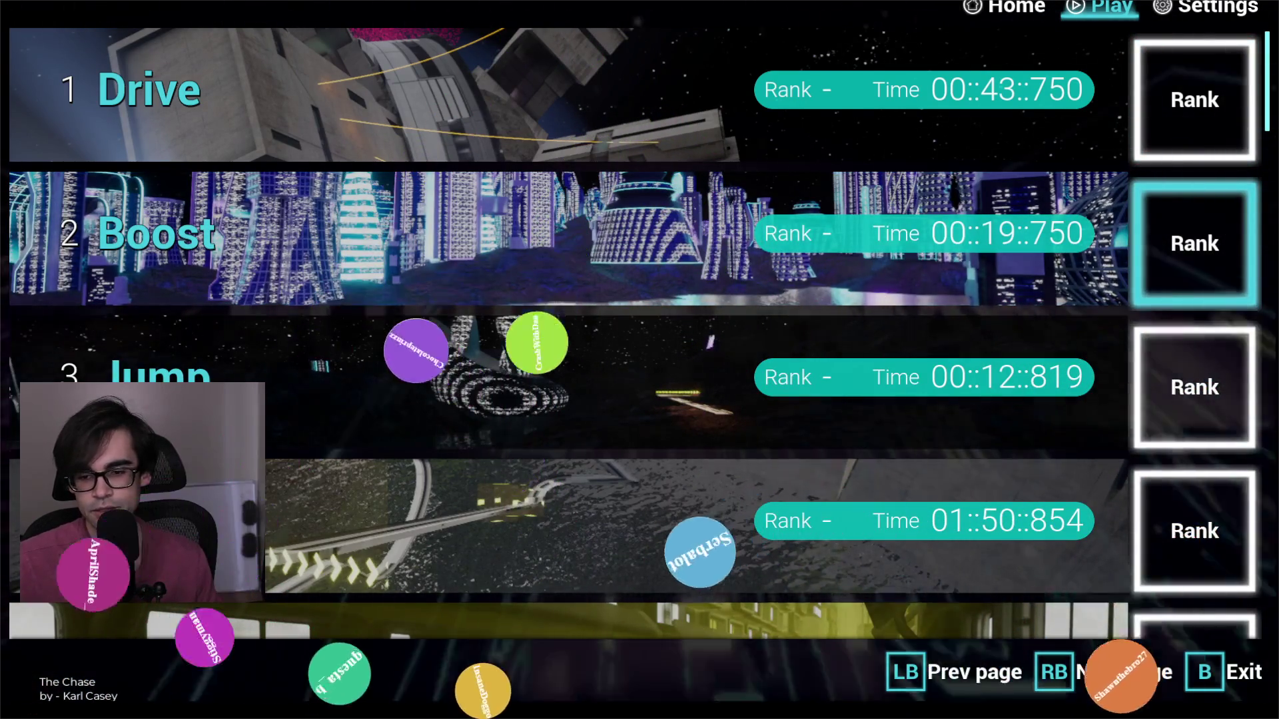
{"action": "left_click", "coordinate": [1208, 119]}
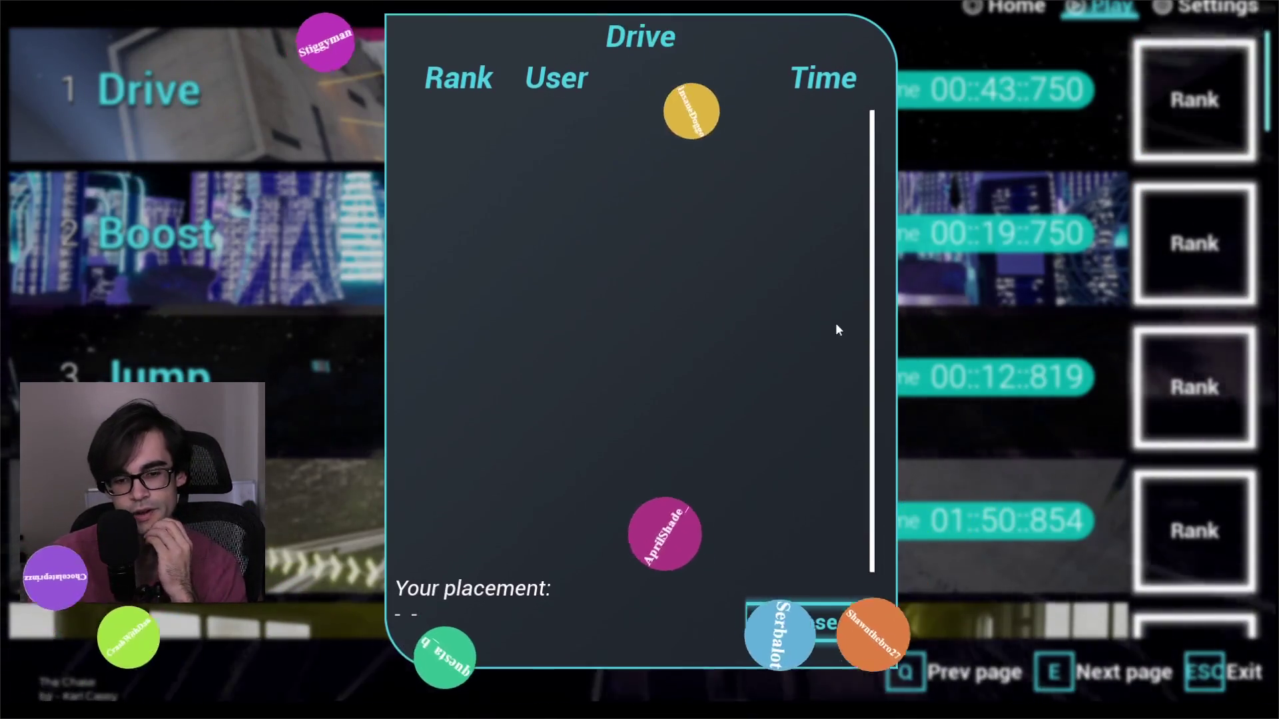
{"action": "left_click", "coordinate": [797, 610]}
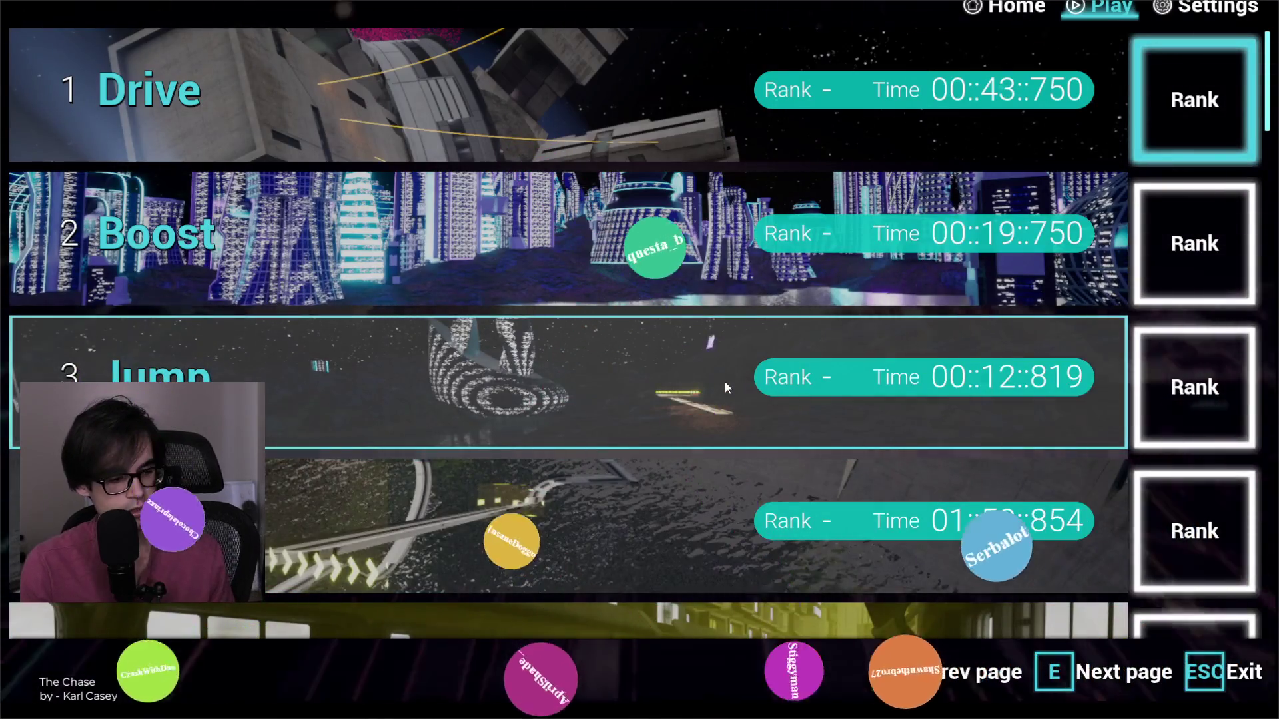
{"action": "key", "text": "Escape"}
{"action": "key", "text": "Escape"}
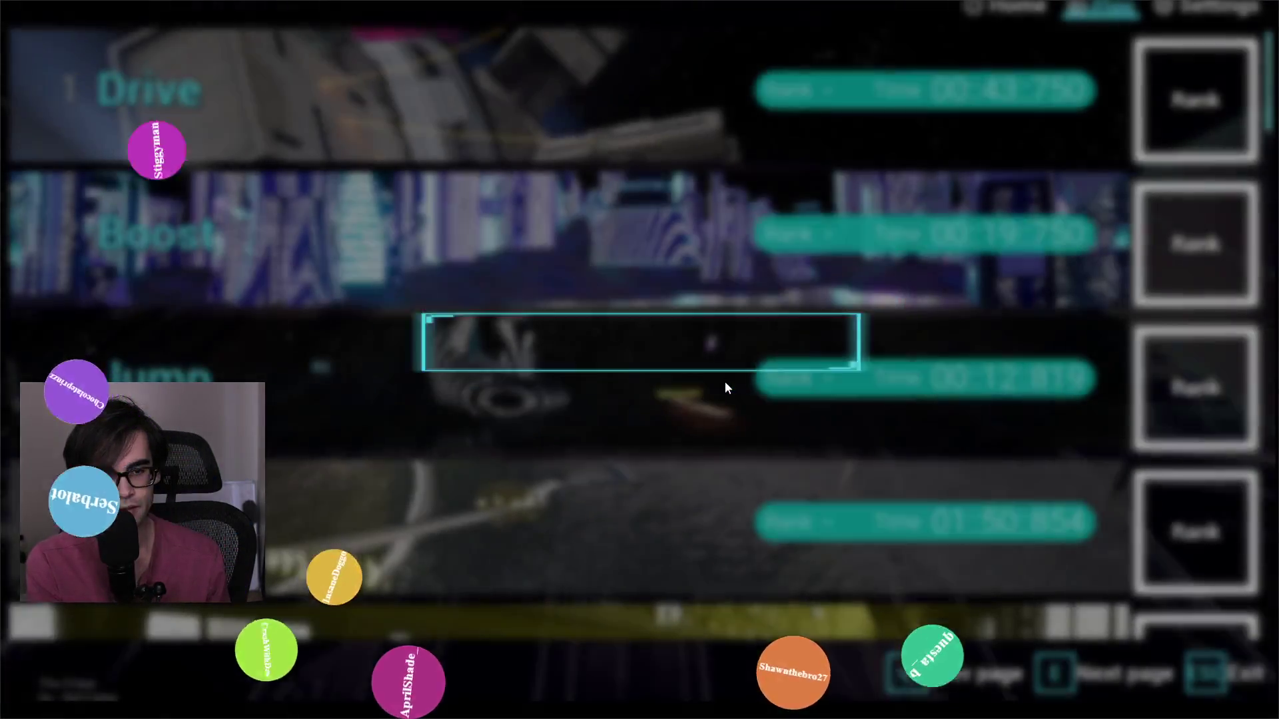
{"action": "key", "text": "alt+F4"}
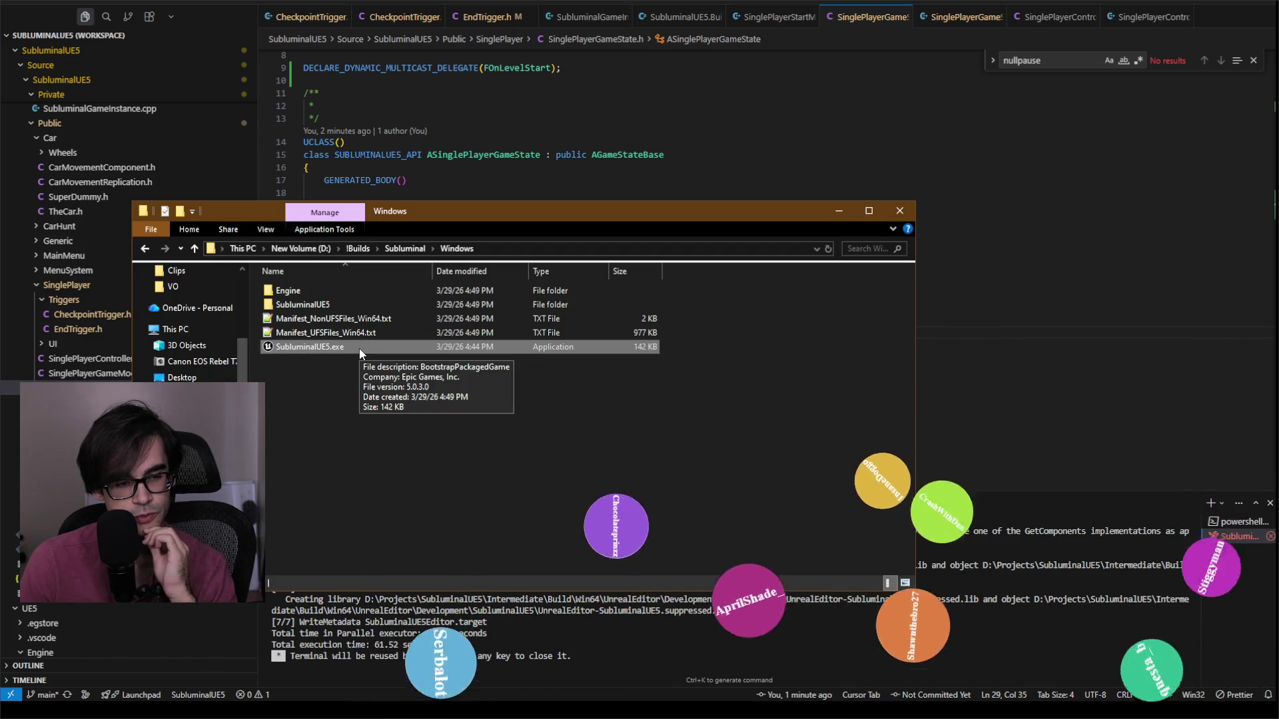
Step: Peek into the build's Engine folder, return to Windows, and open a second Explorer window
{"action": "double_click", "coordinate": [369, 292]}
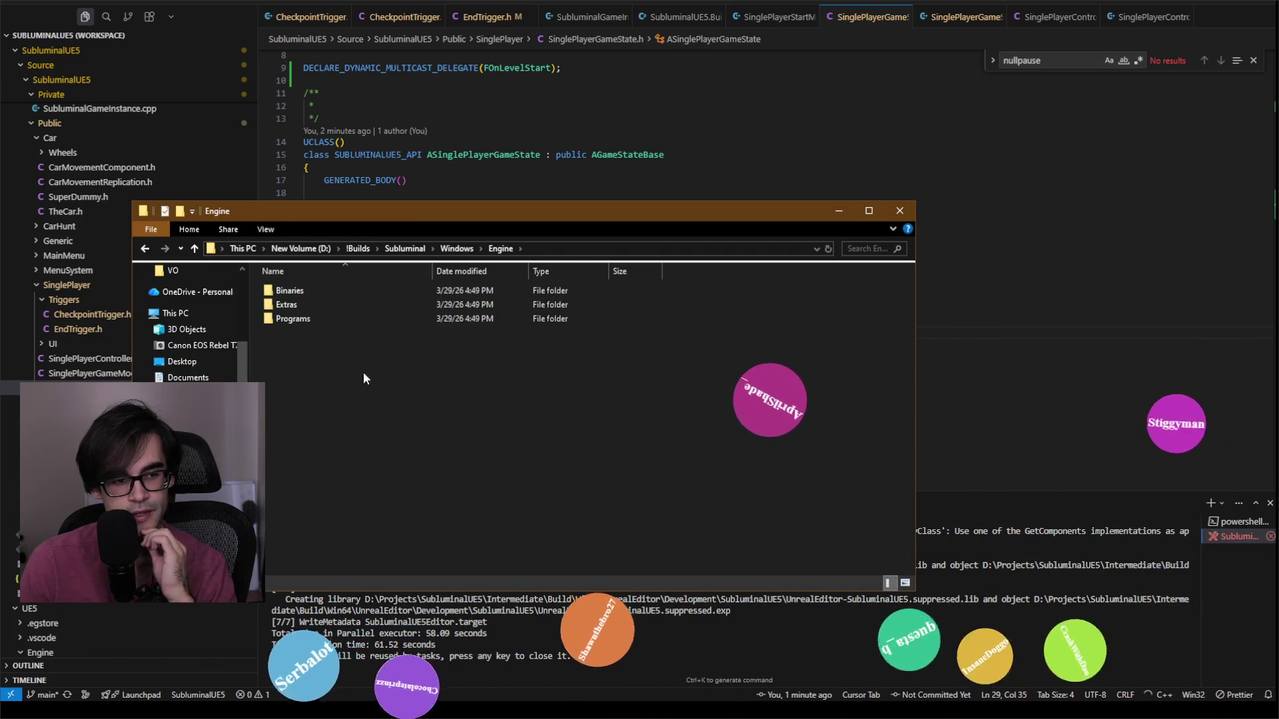
{"action": "left_click", "coordinate": [456, 249]}
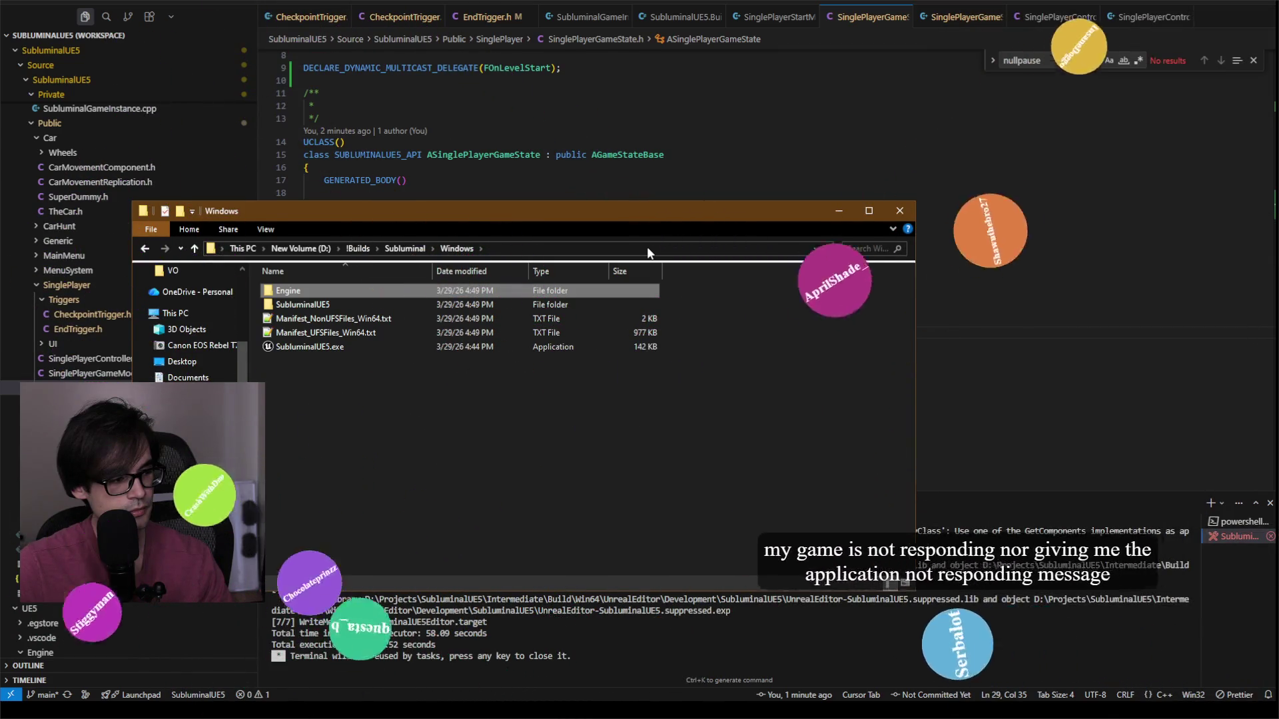
{"action": "key", "text": "super+e"}
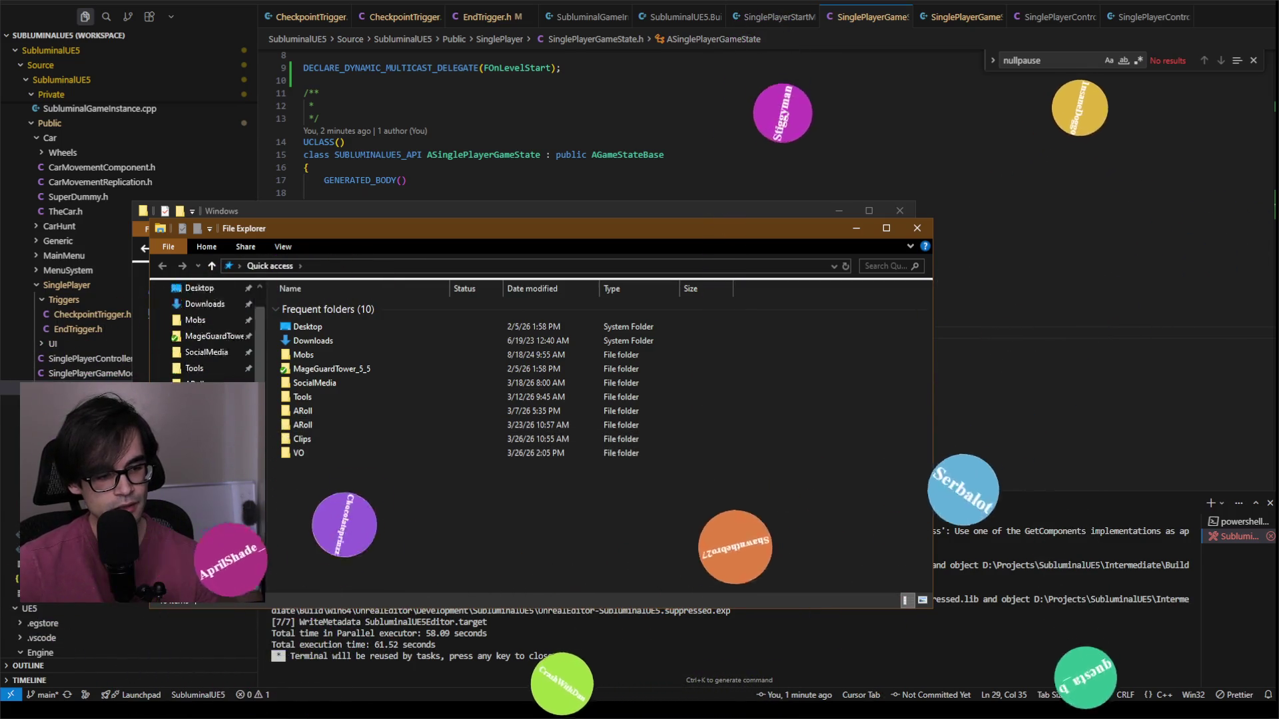
Step: Go to the New Volume (D:) drive and glance into the !Builds folder
{"action": "scroll", "coordinate": [207, 333], "scroll_direction": "down", "scroll_amount": 2}
{"action": "left_click", "coordinate": [207, 534]}
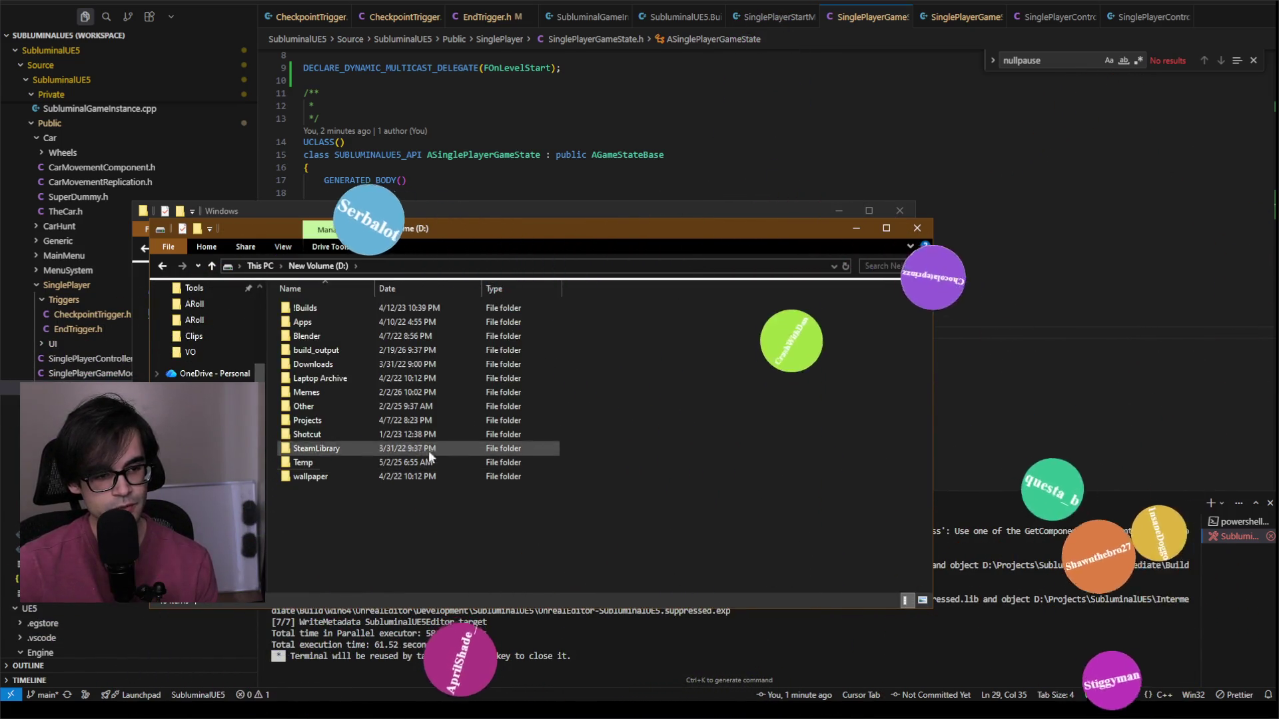
{"action": "double_click", "coordinate": [345, 313]}
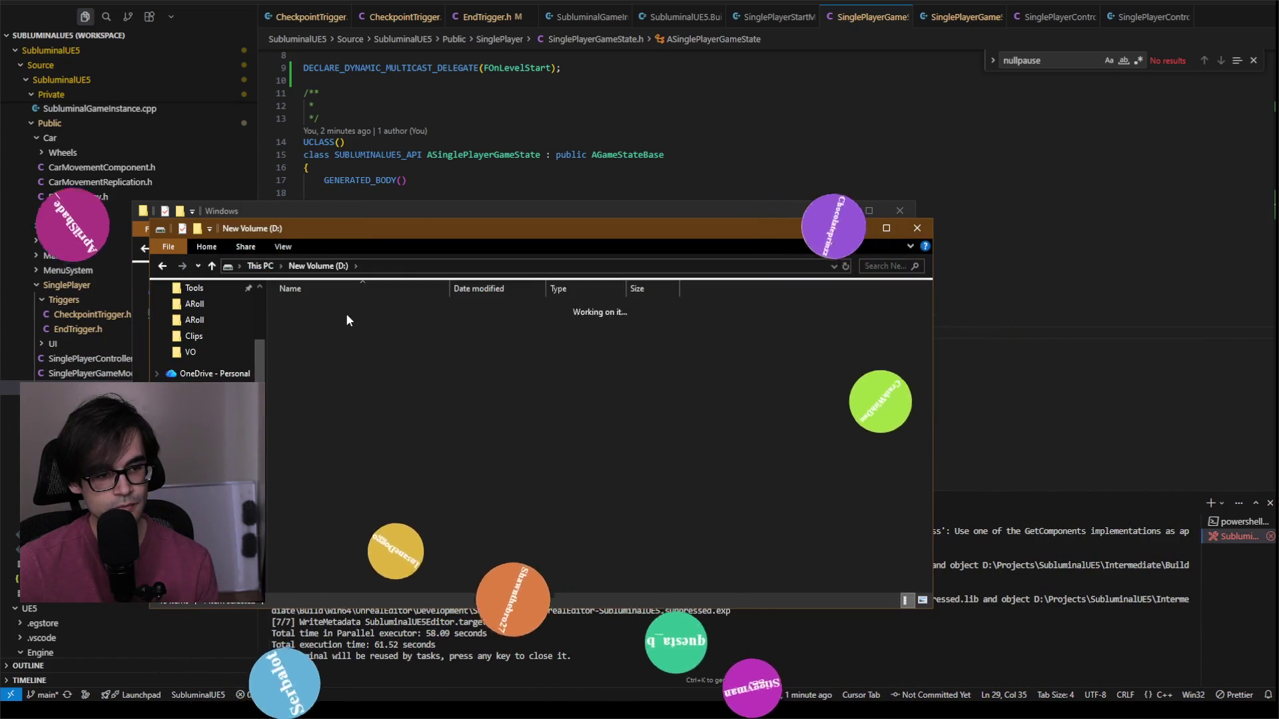
{"action": "left_click", "coordinate": [317, 265]}
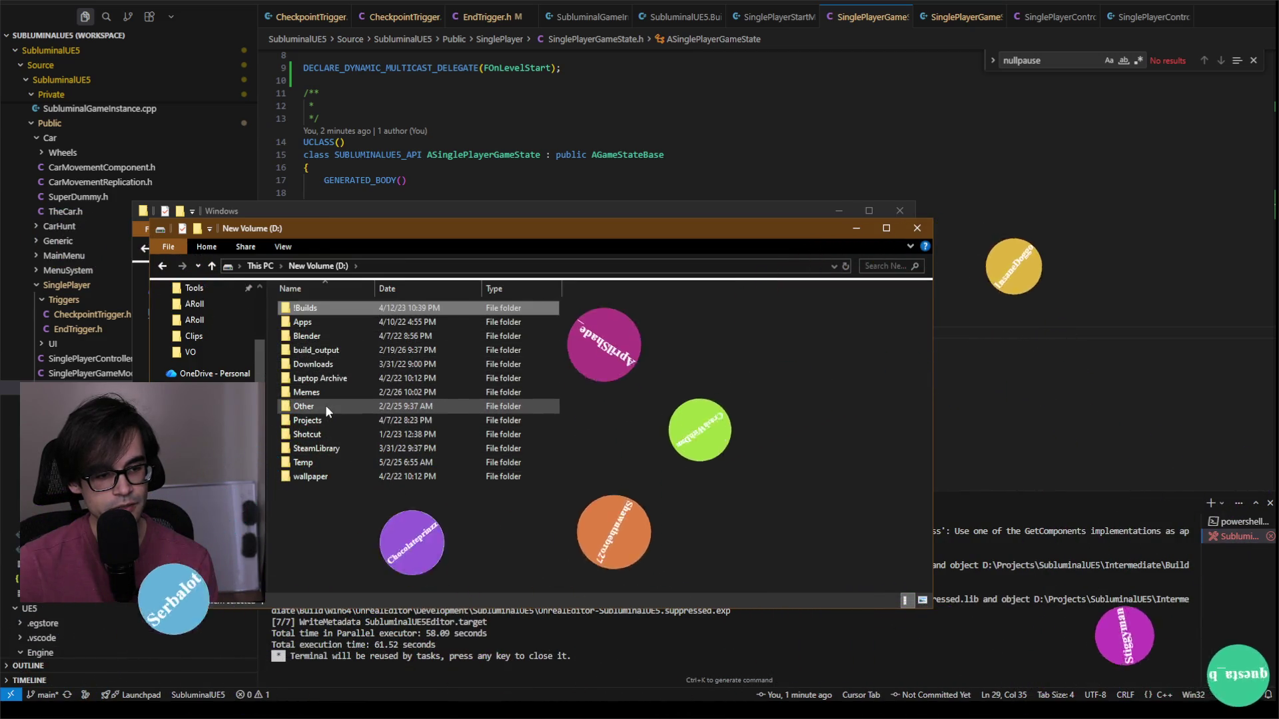
Step: Open Projects, peek into Archive and Art, then open SteamRelated › ARCHIVE
{"action": "double_click", "coordinate": [321, 419]}
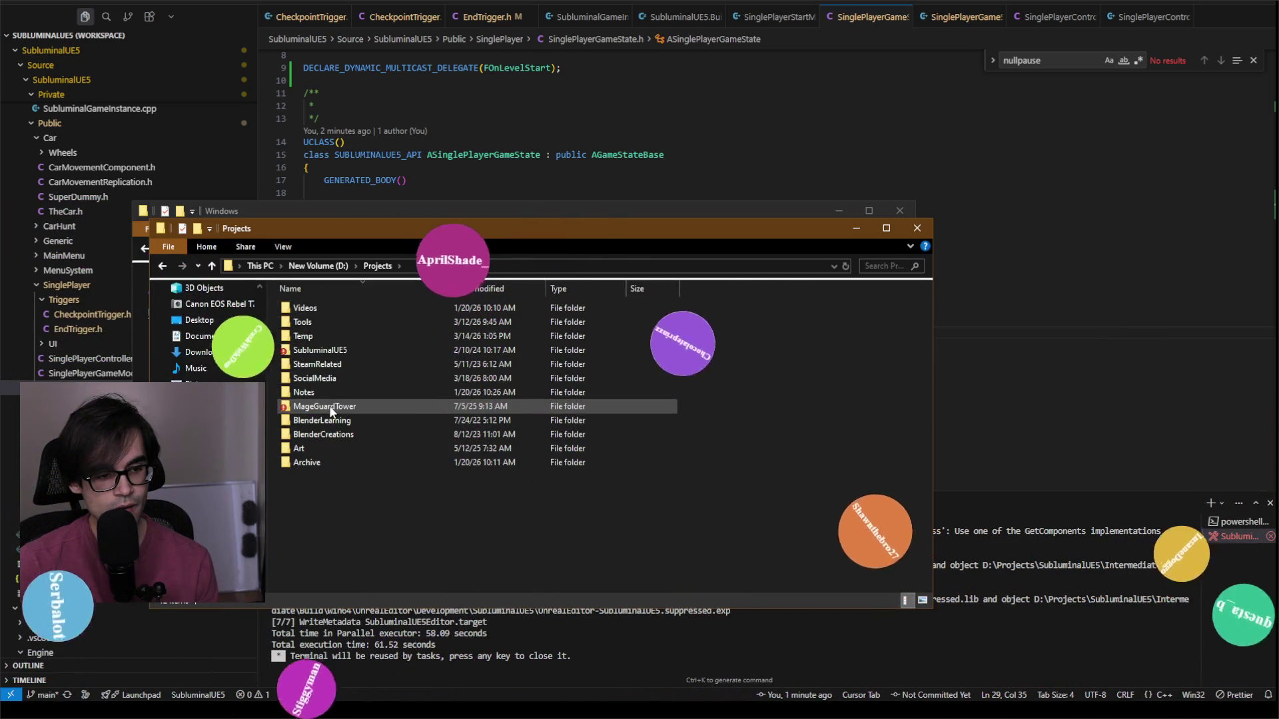
{"action": "left_click", "coordinate": [325, 461]}
{"action": "double_click", "coordinate": [324, 460]}
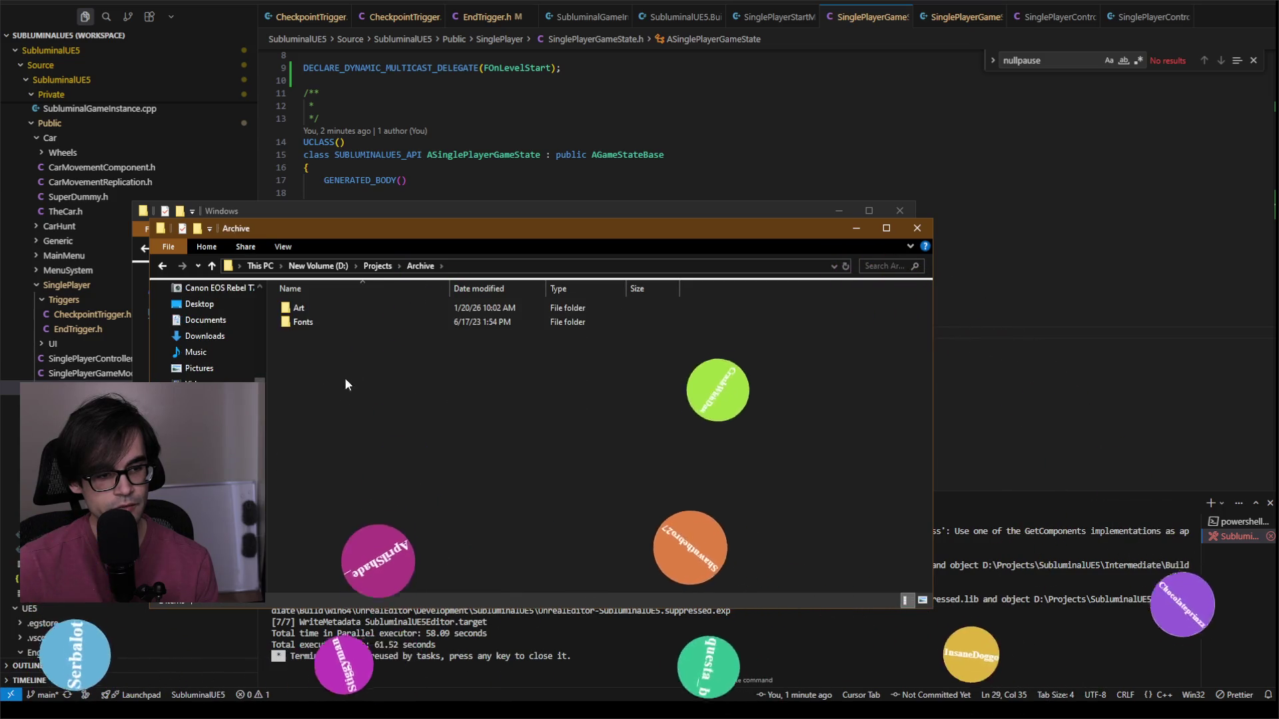
{"action": "left_click", "coordinate": [377, 265]}
{"action": "left_click", "coordinate": [325, 447]}
{"action": "double_click", "coordinate": [325, 448]}
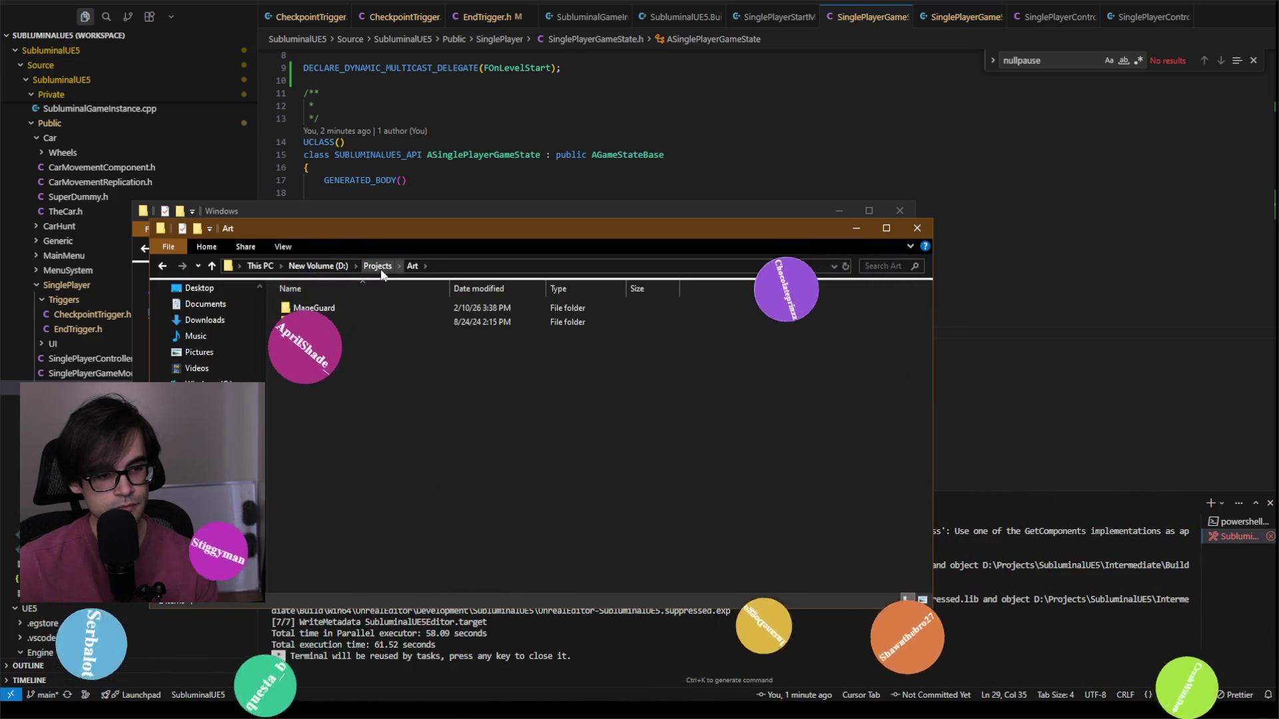
{"action": "left_click", "coordinate": [377, 266]}
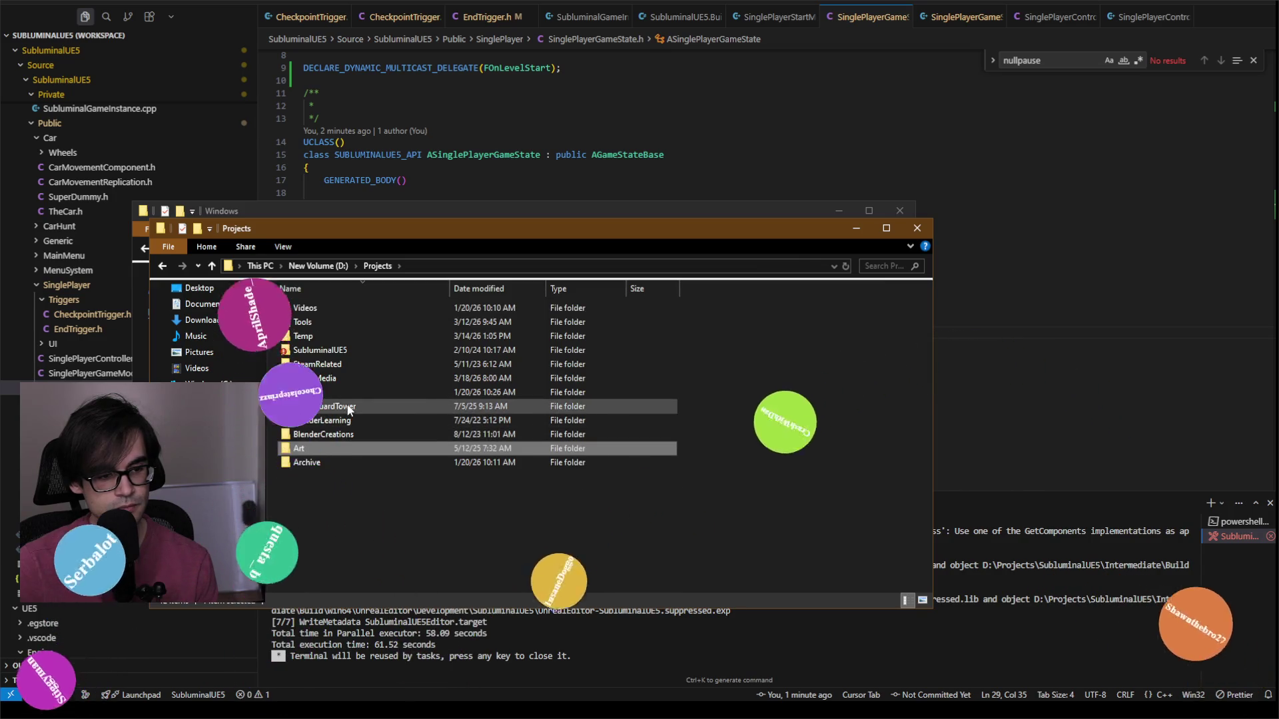
{"action": "double_click", "coordinate": [350, 363]}
{"action": "double_click", "coordinate": [352, 310]}
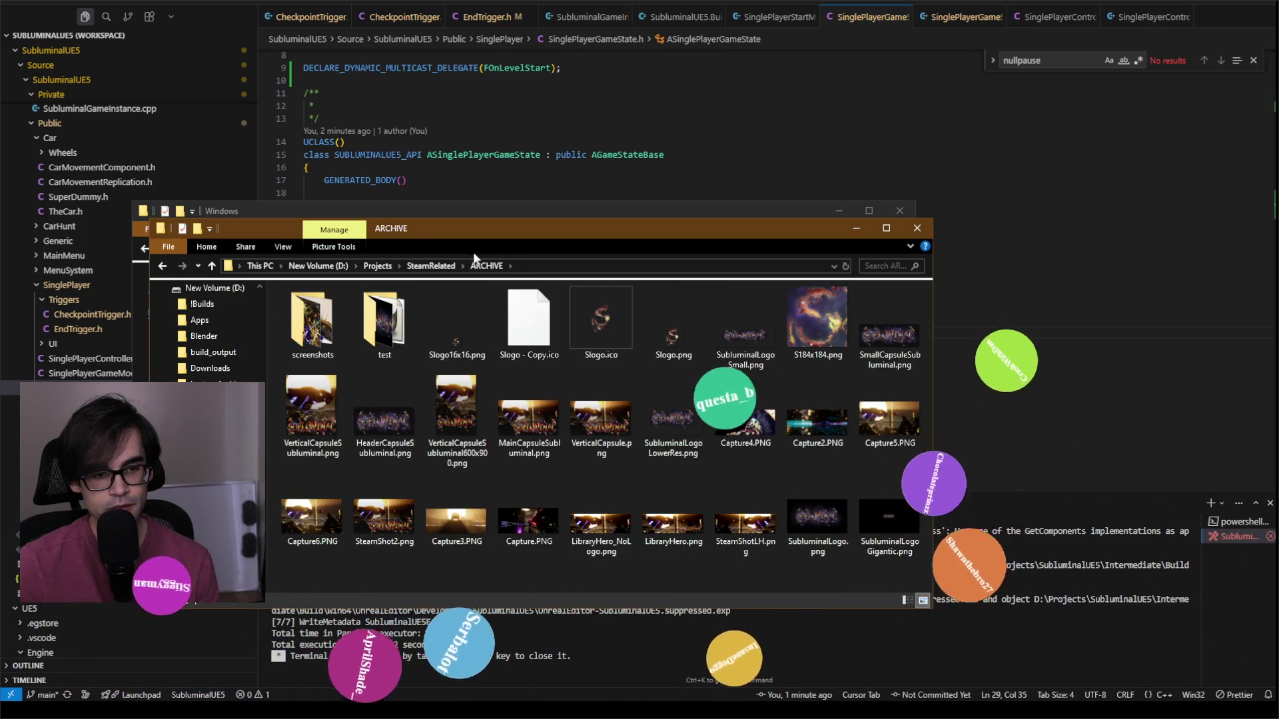
Step: Check the Keys folder, then open steamworks_sdk_157 › sdk › tools › ContentBuilder › content
{"action": "left_click", "coordinate": [430, 266]}
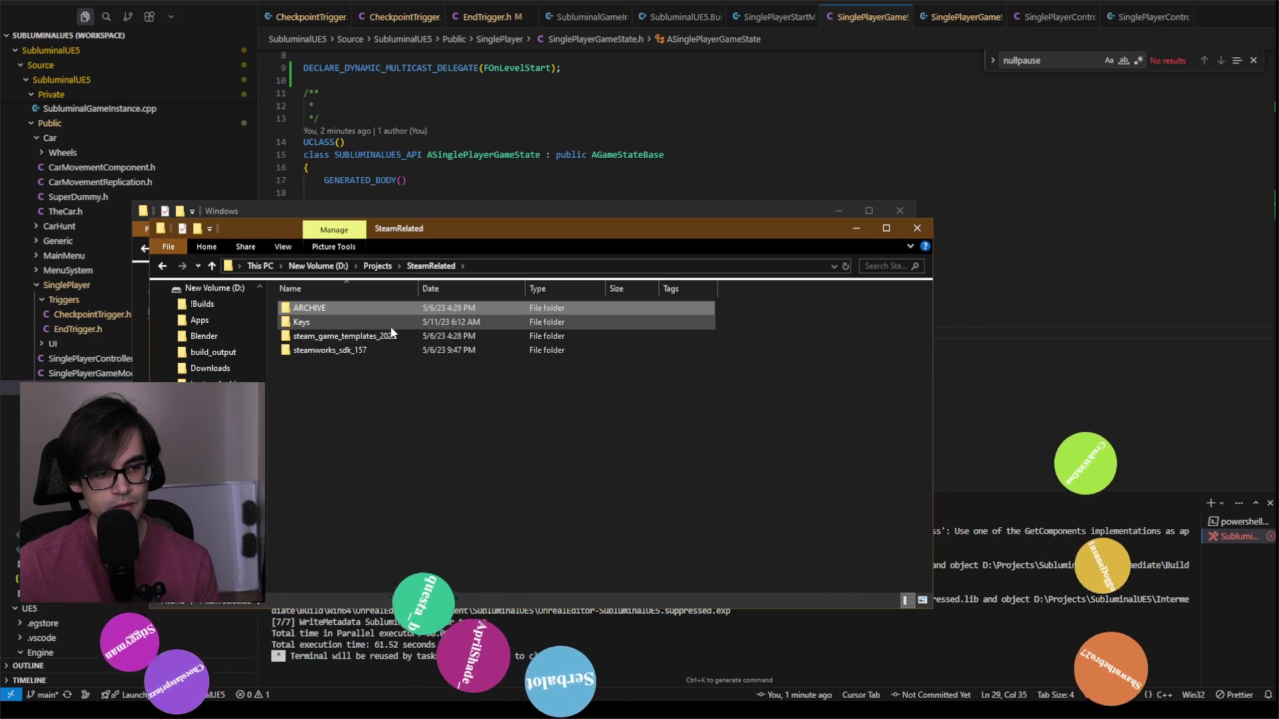
{"action": "double_click", "coordinate": [391, 325]}
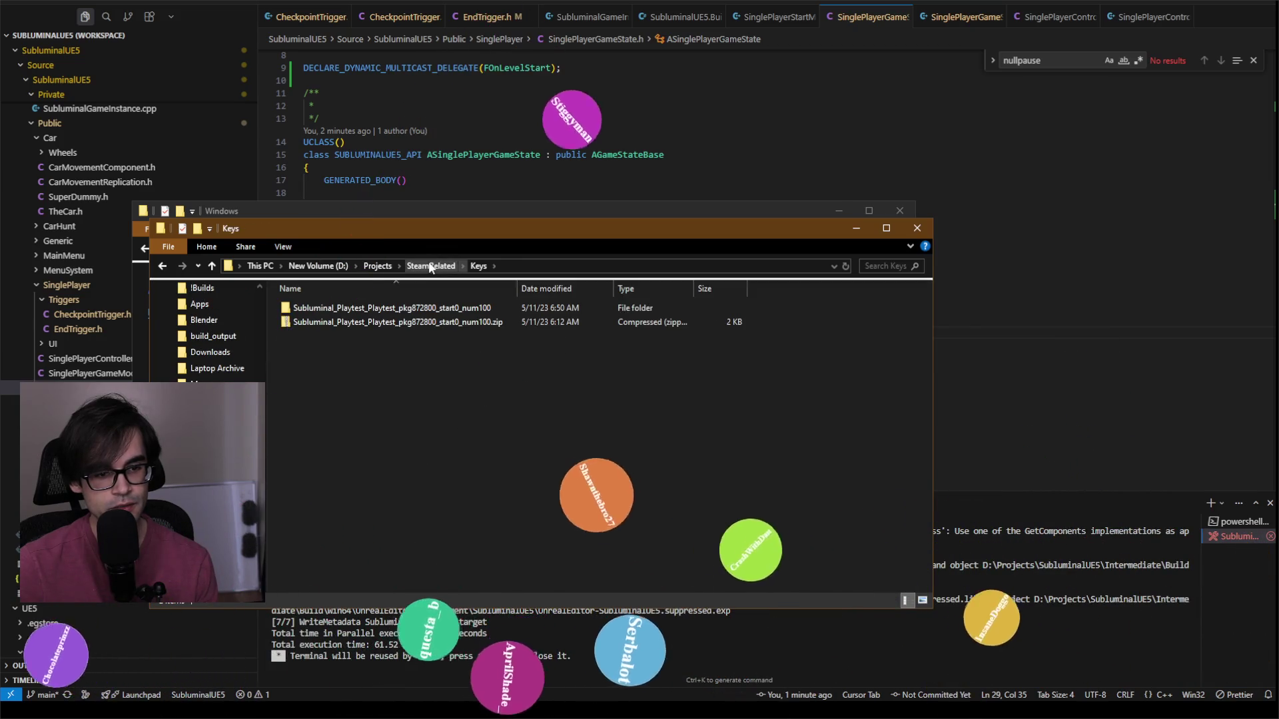
{"action": "left_click", "coordinate": [430, 266]}
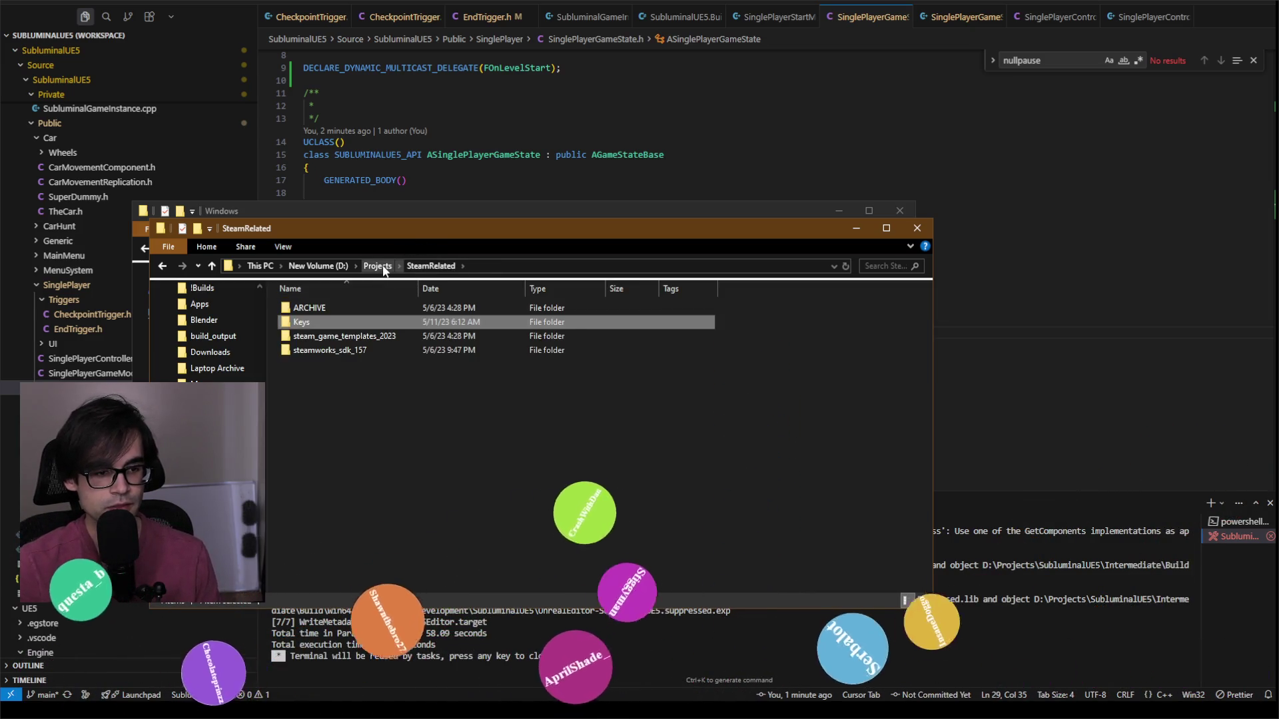
{"action": "double_click", "coordinate": [357, 353]}
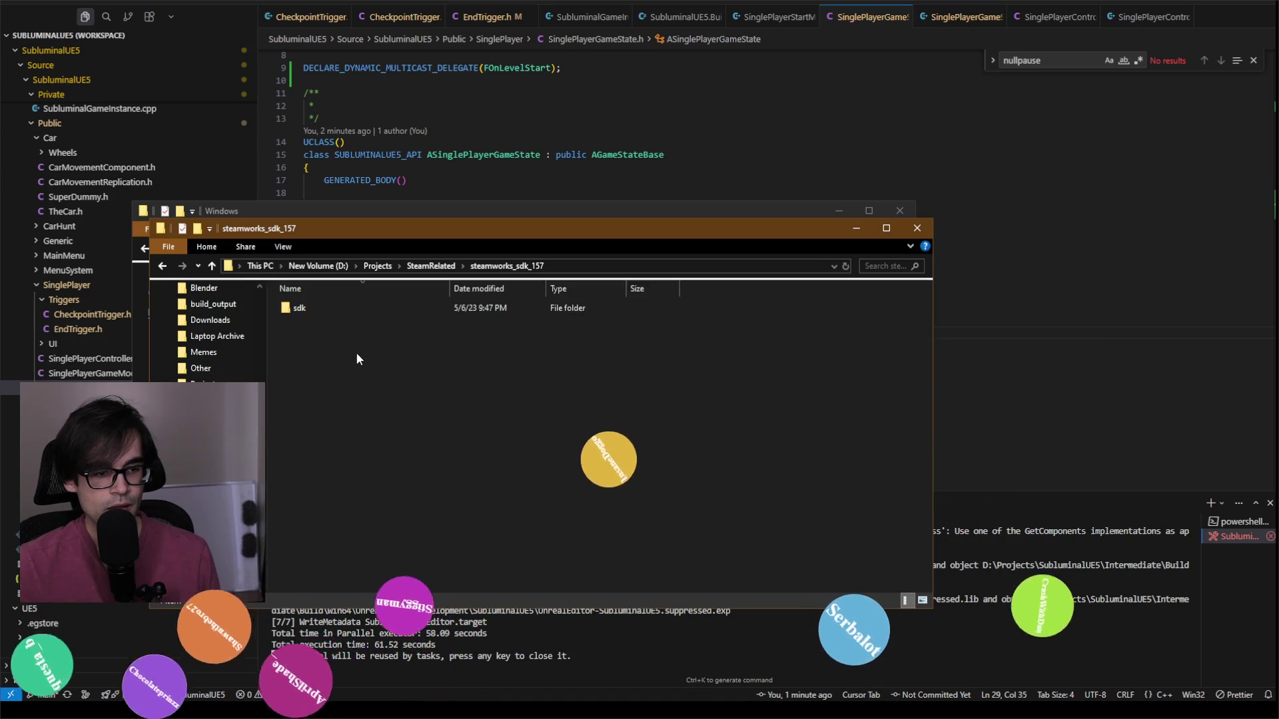
{"action": "double_click", "coordinate": [362, 308]}
{"action": "left_click", "coordinate": [355, 364]}
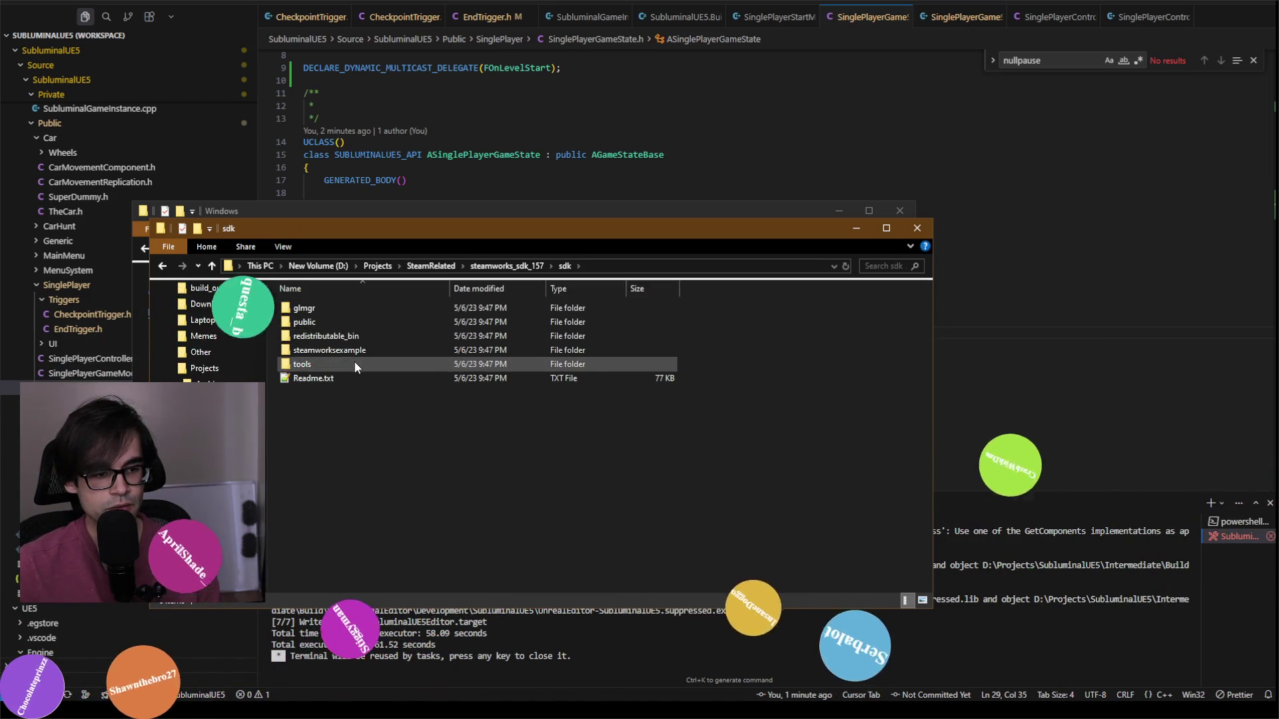
{"action": "double_click", "coordinate": [355, 365]}
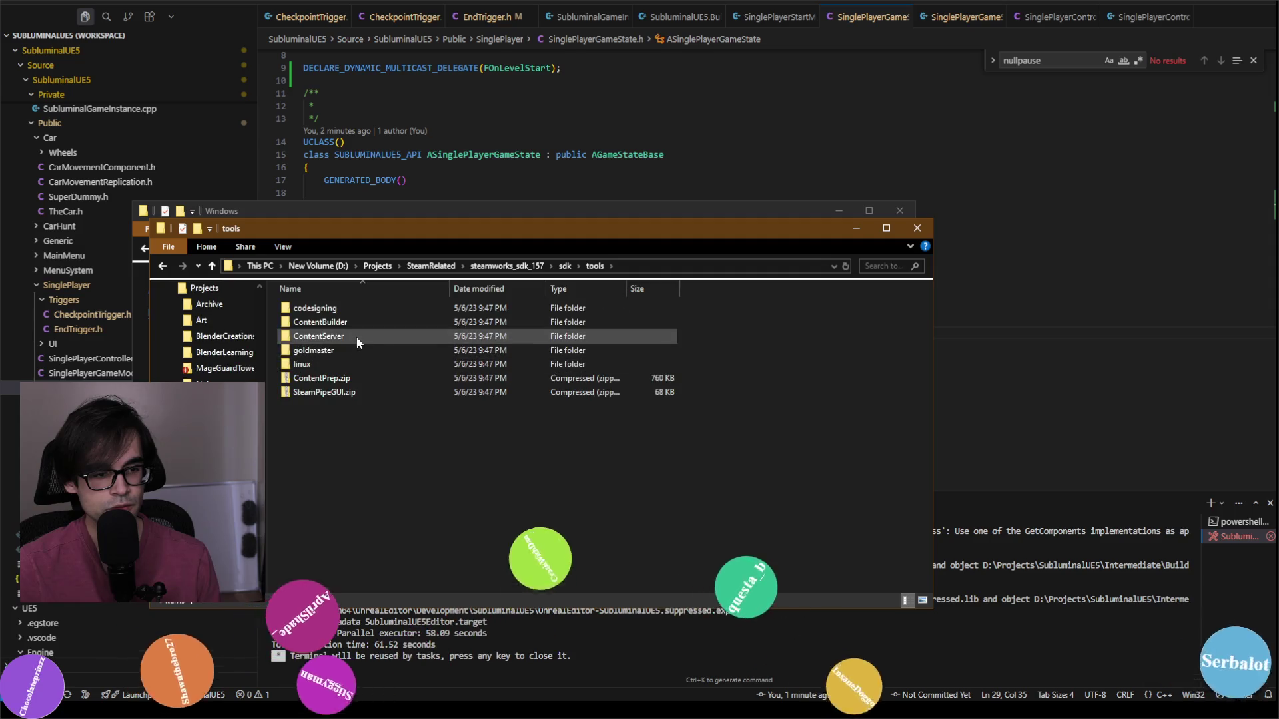
{"action": "double_click", "coordinate": [361, 322]}
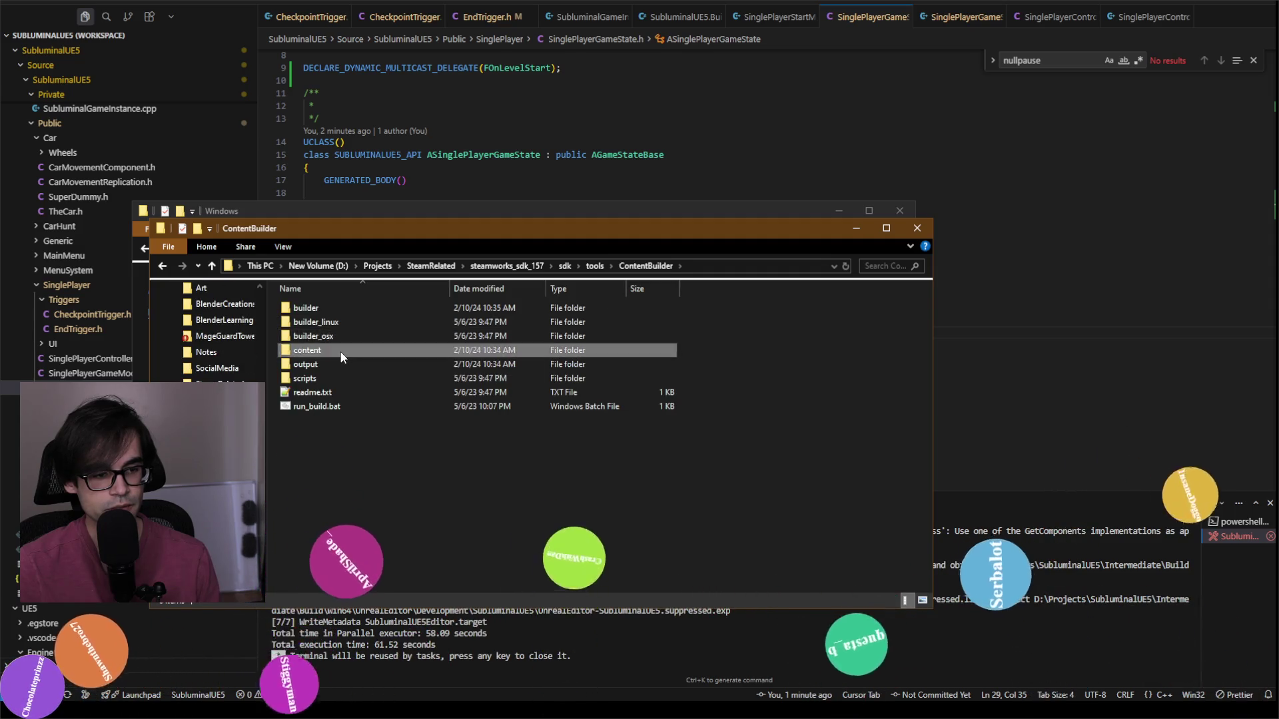
{"action": "double_click", "coordinate": [357, 350]}
Step: Inspect the ContentBuilder copy's SubluminalUE5 › Content › Paks folder
{"action": "double_click", "coordinate": [348, 309]}
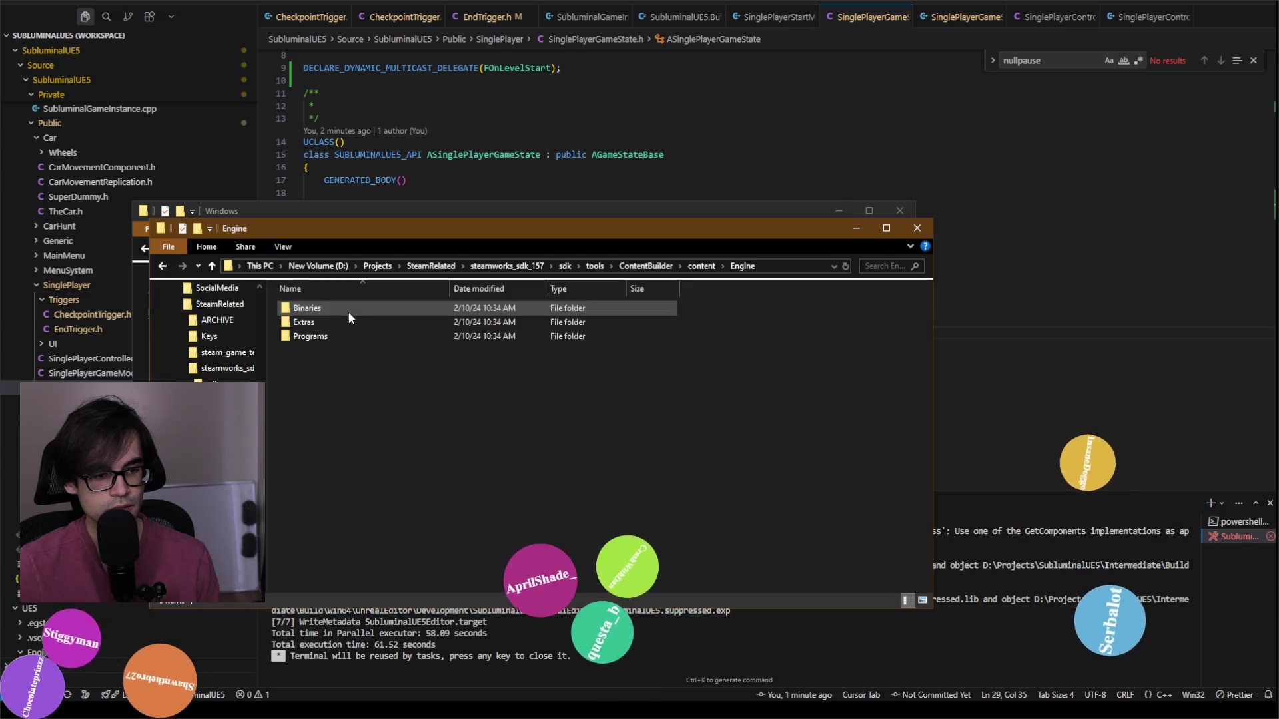
{"action": "key", "text": "BackSpace"}
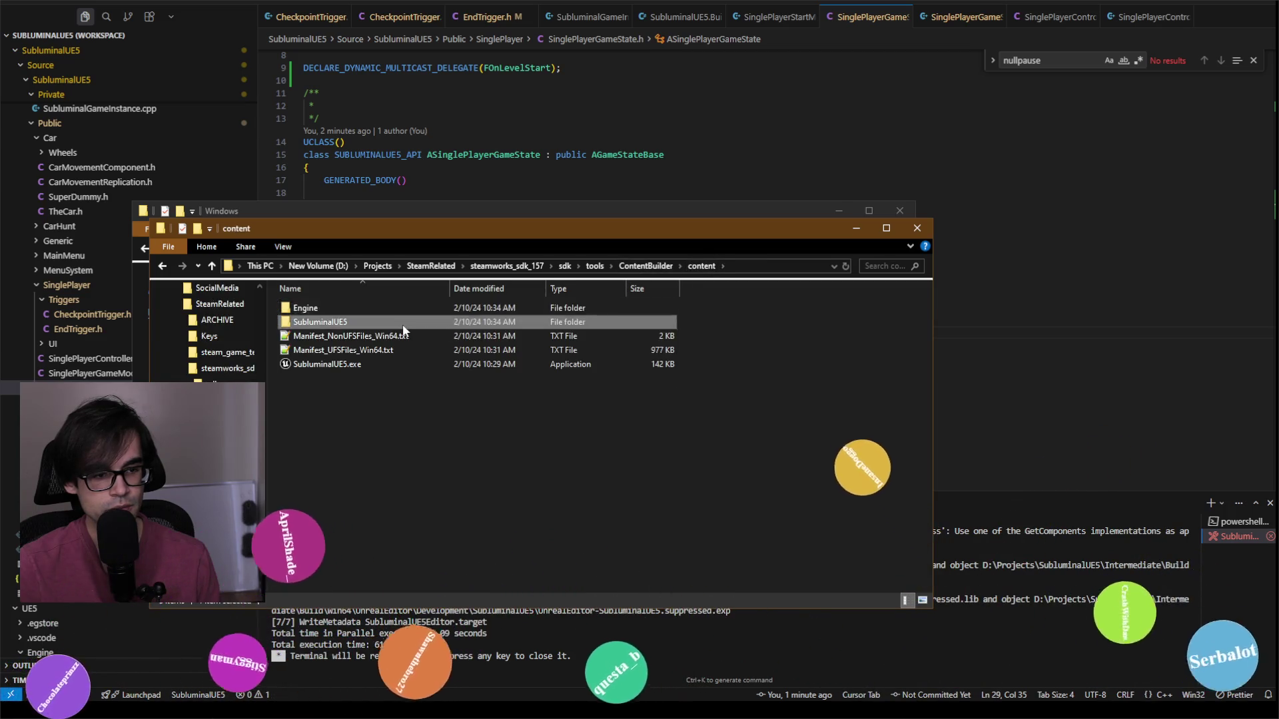
{"action": "double_click", "coordinate": [387, 324]}
{"action": "double_click", "coordinate": [385, 321]}
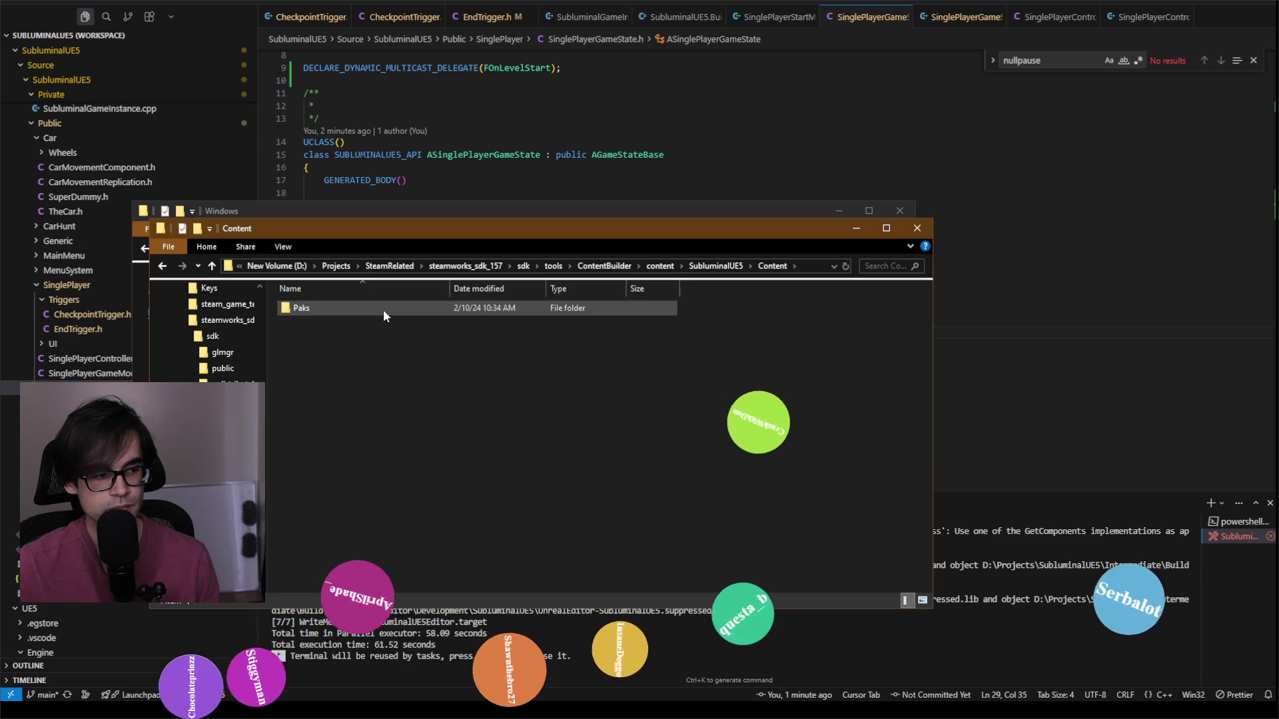
{"action": "double_click", "coordinate": [383, 309]}
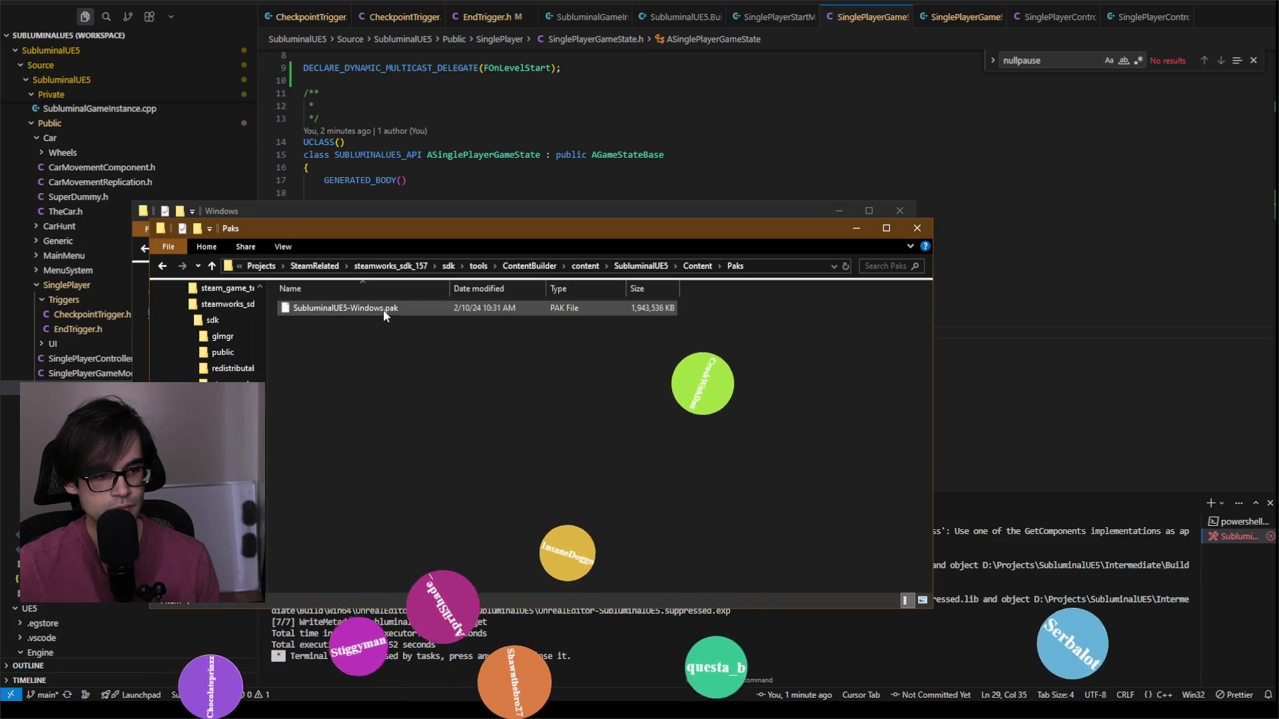
{"action": "left_click", "coordinate": [697, 266]}
{"action": "key", "text": "alt+Up"}
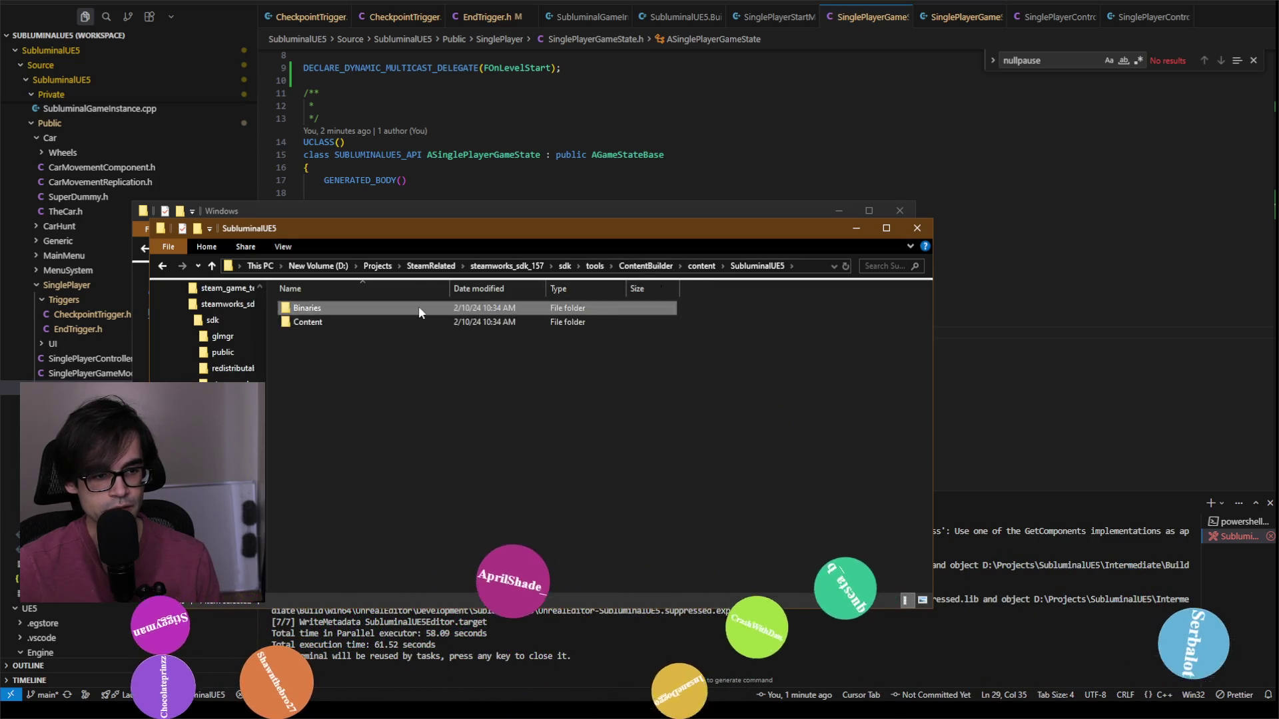
Step: Browse SubluminalUE5's Binaries › Win64 › D3D12 and Content › Paks, then return to content
{"action": "double_click", "coordinate": [419, 307]}
{"action": "double_click", "coordinate": [406, 307]}
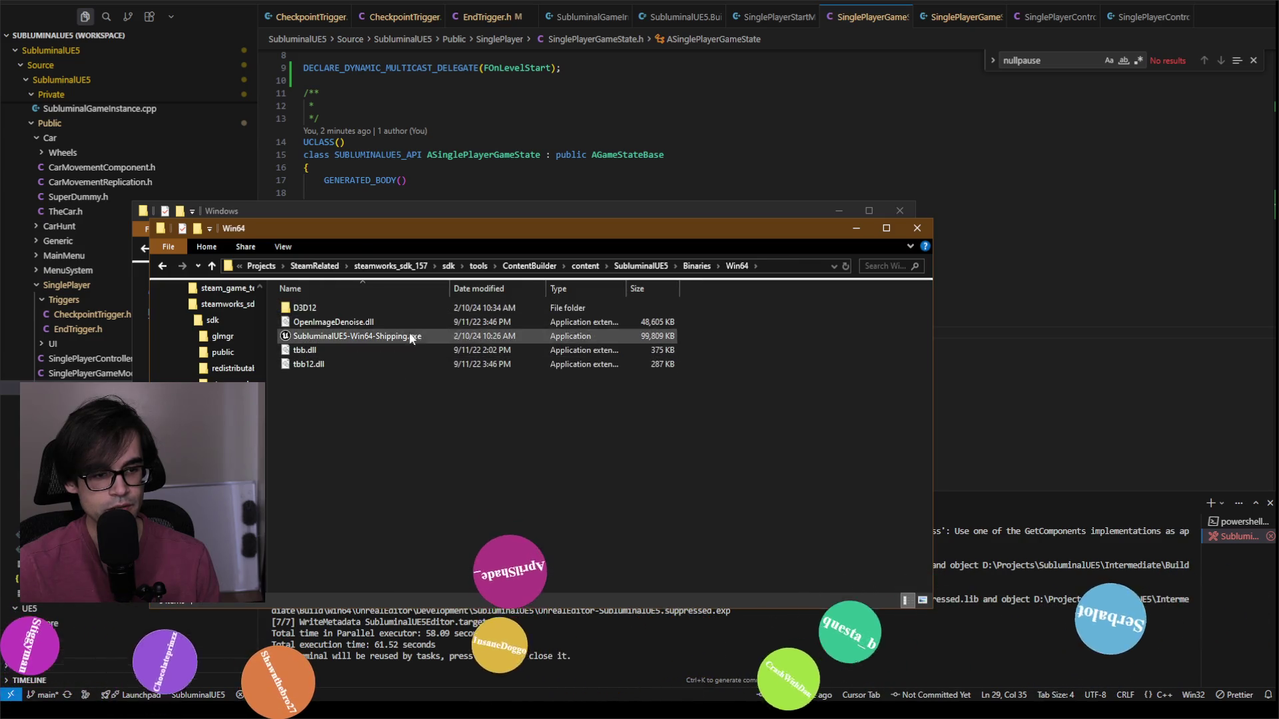
{"action": "double_click", "coordinate": [417, 307]}
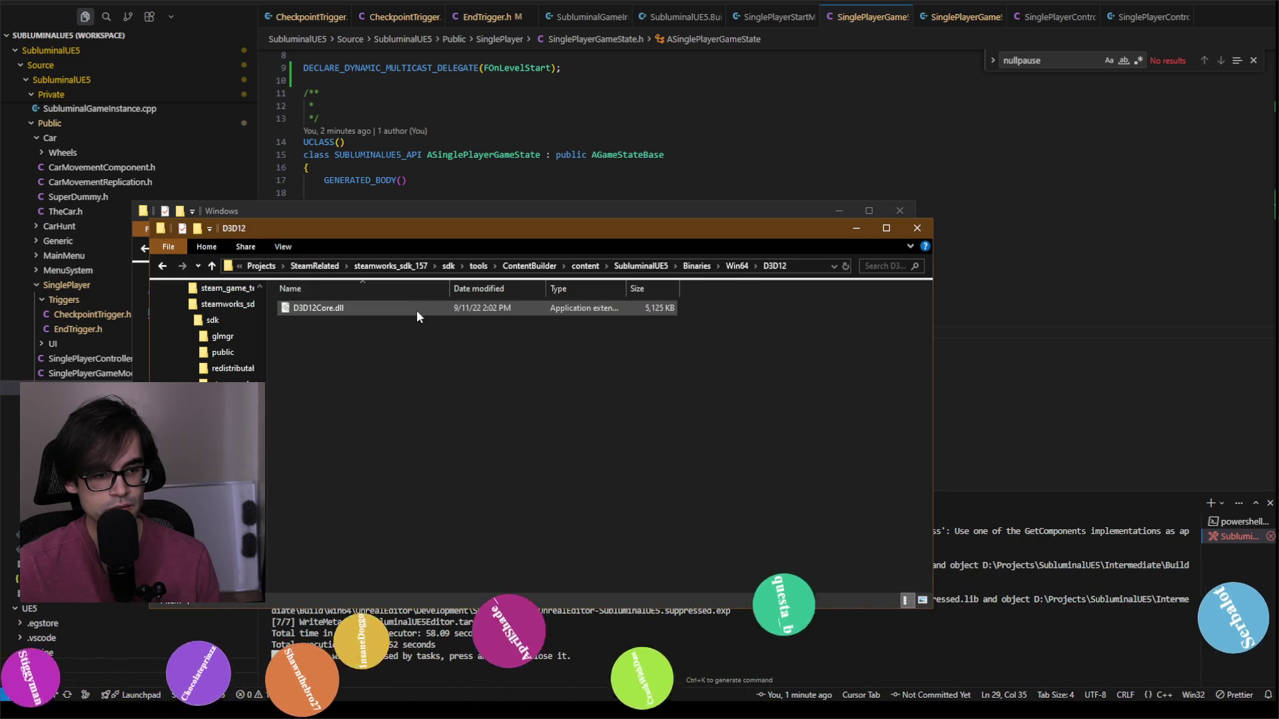
{"action": "left_click", "coordinate": [697, 266]}
{"action": "left_click", "coordinate": [683, 266]}
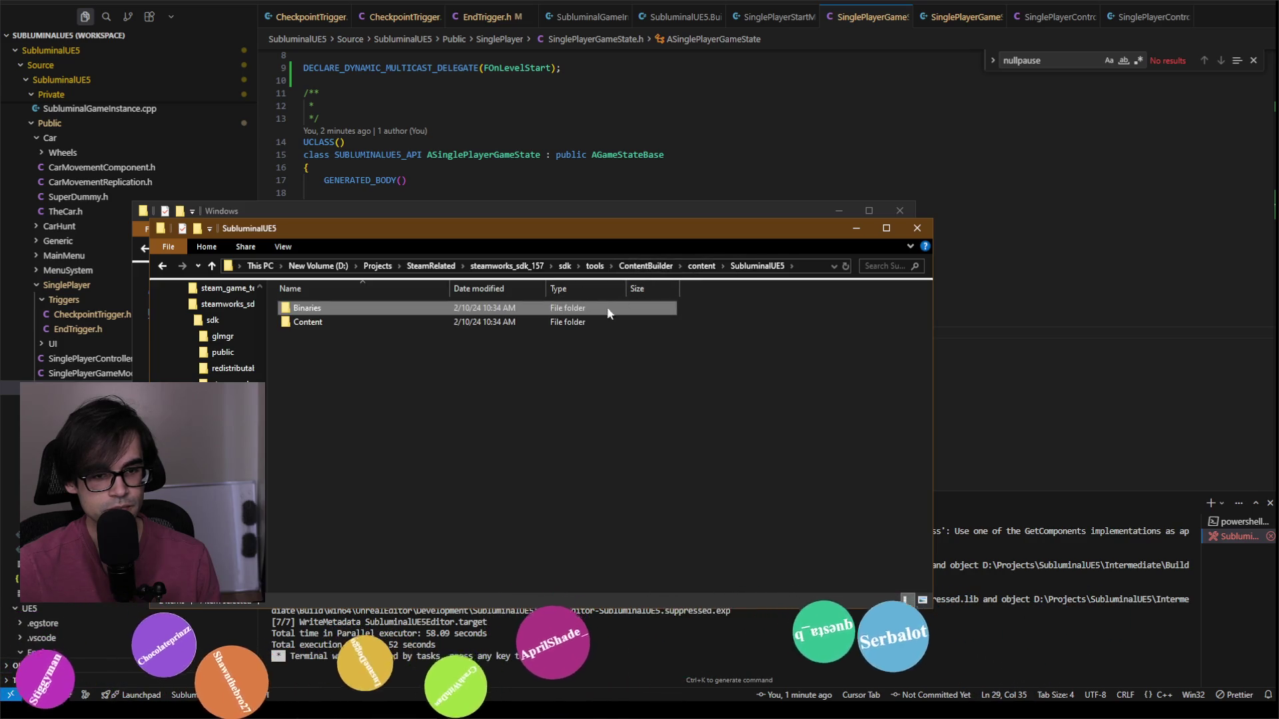
{"action": "double_click", "coordinate": [593, 322]}
{"action": "double_click", "coordinate": [445, 306]}
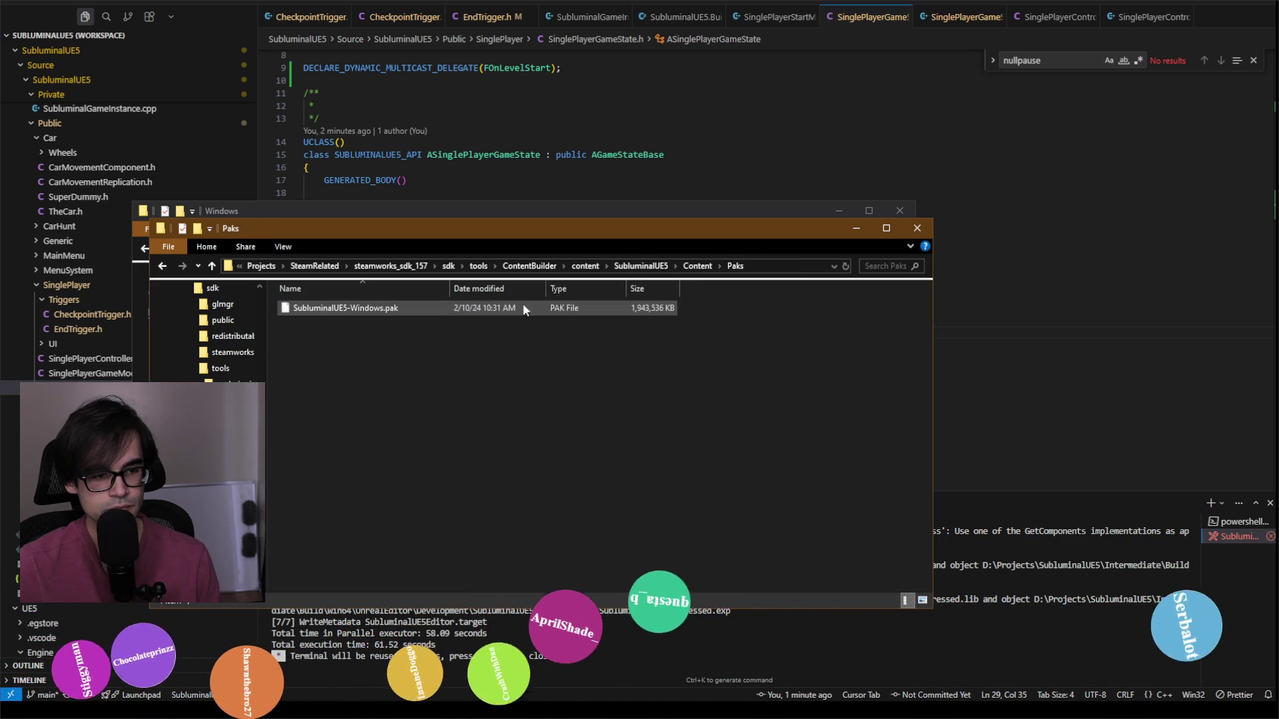
{"action": "left_click", "coordinate": [696, 266]}
{"action": "left_click", "coordinate": [688, 266]}
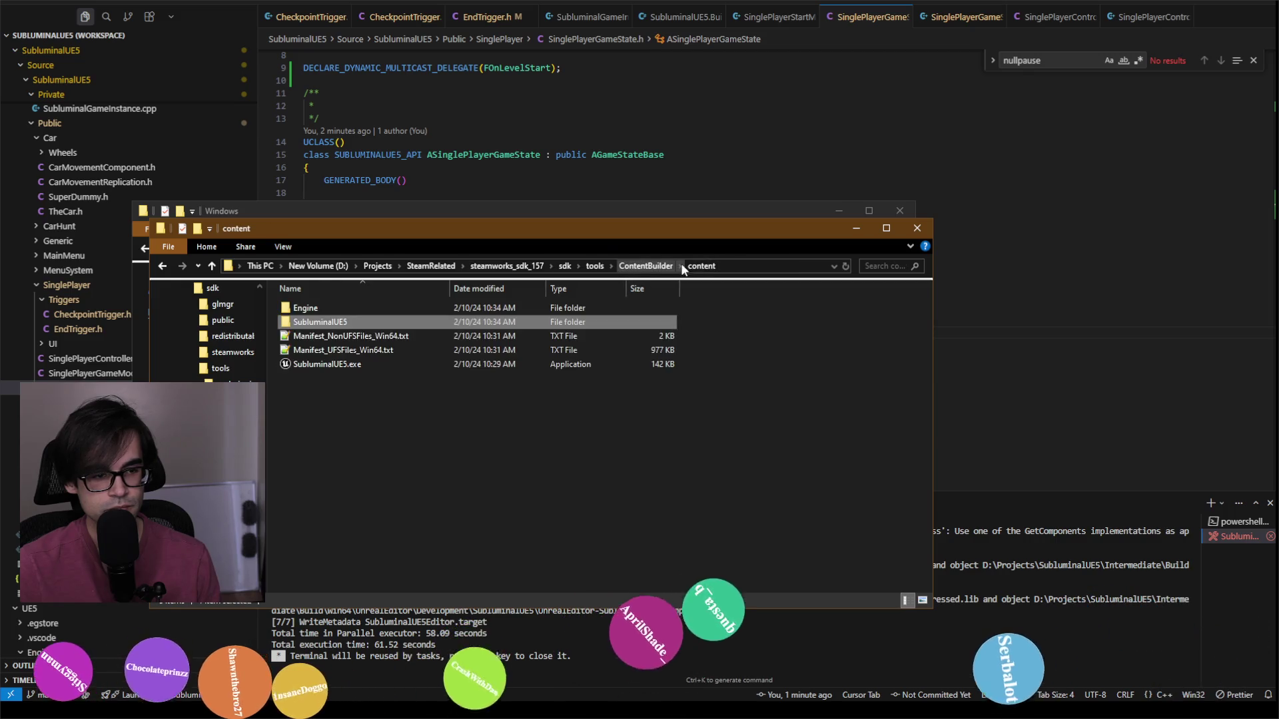
Step: Explore the content Engine folder: Extras › Redist › en-us, Binaries › ThirdParty and Win64
{"action": "double_click", "coordinate": [461, 307]}
{"action": "left_click", "coordinate": [418, 309]}
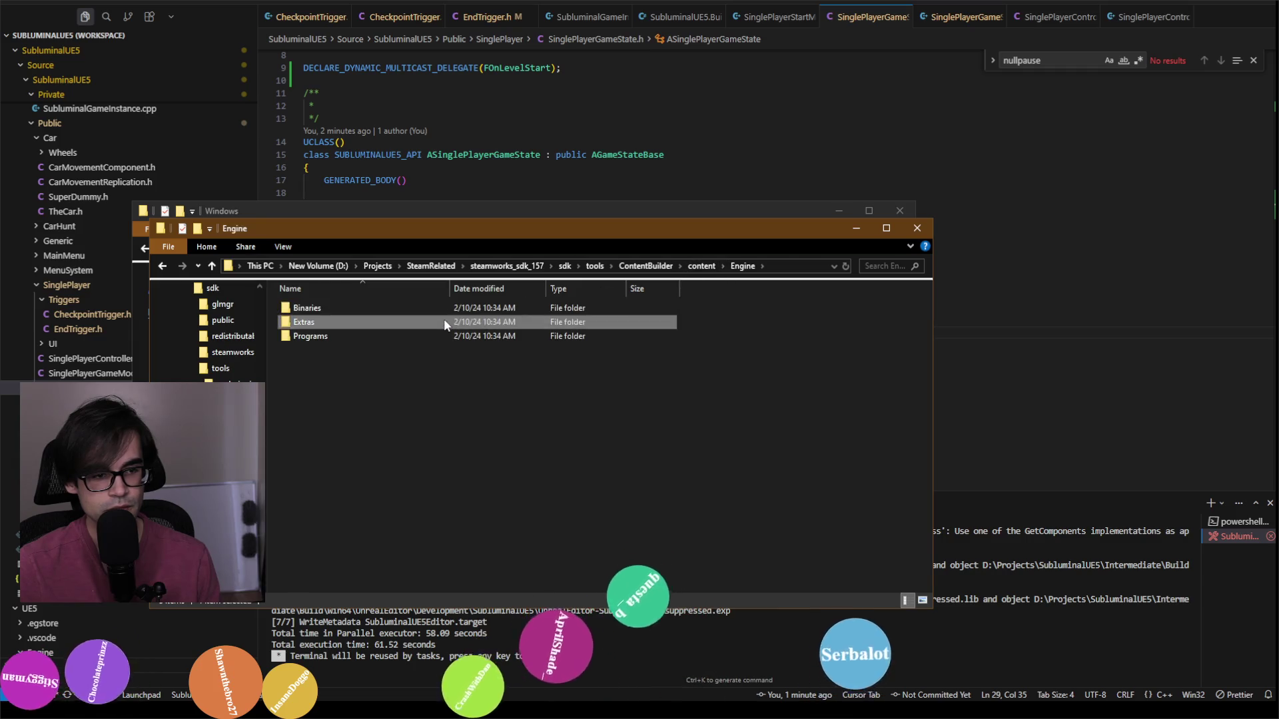
{"action": "double_click", "coordinate": [443, 320]}
{"action": "double_click", "coordinate": [421, 309]}
{"action": "double_click", "coordinate": [421, 310]}
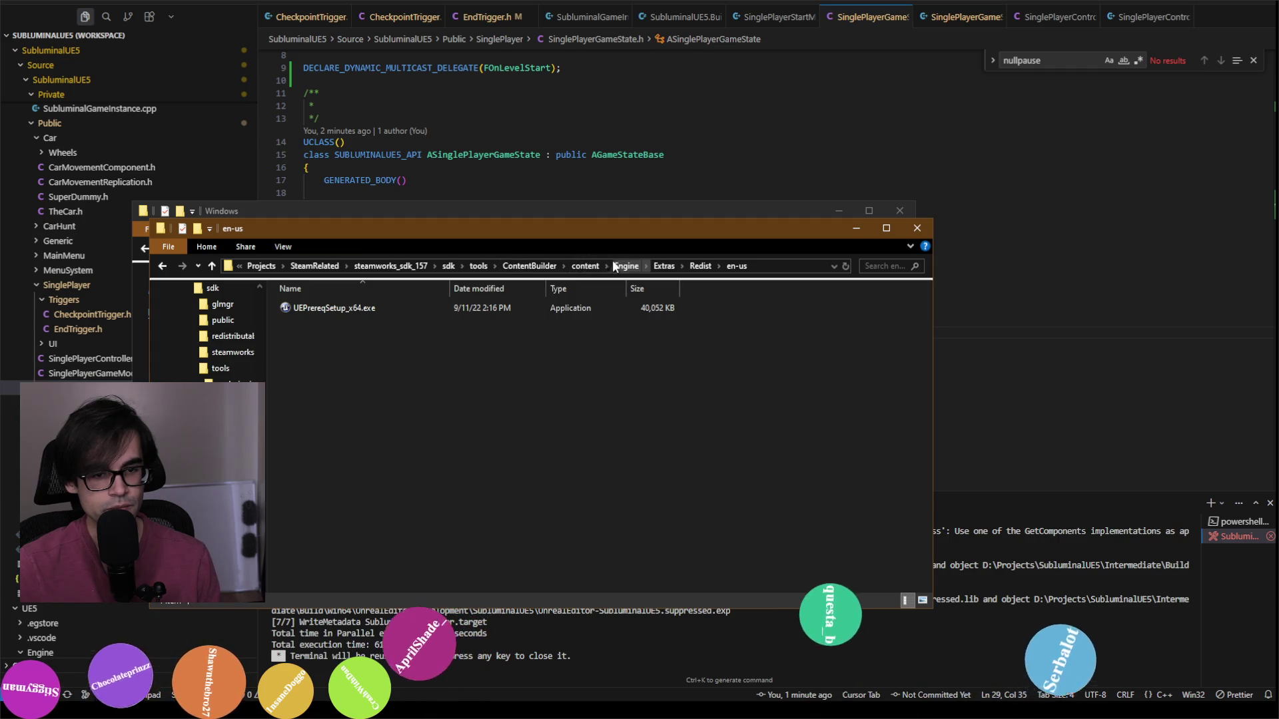
{"action": "left_click", "coordinate": [626, 266]}
{"action": "double_click", "coordinate": [413, 309]}
{"action": "double_click", "coordinate": [413, 309]}
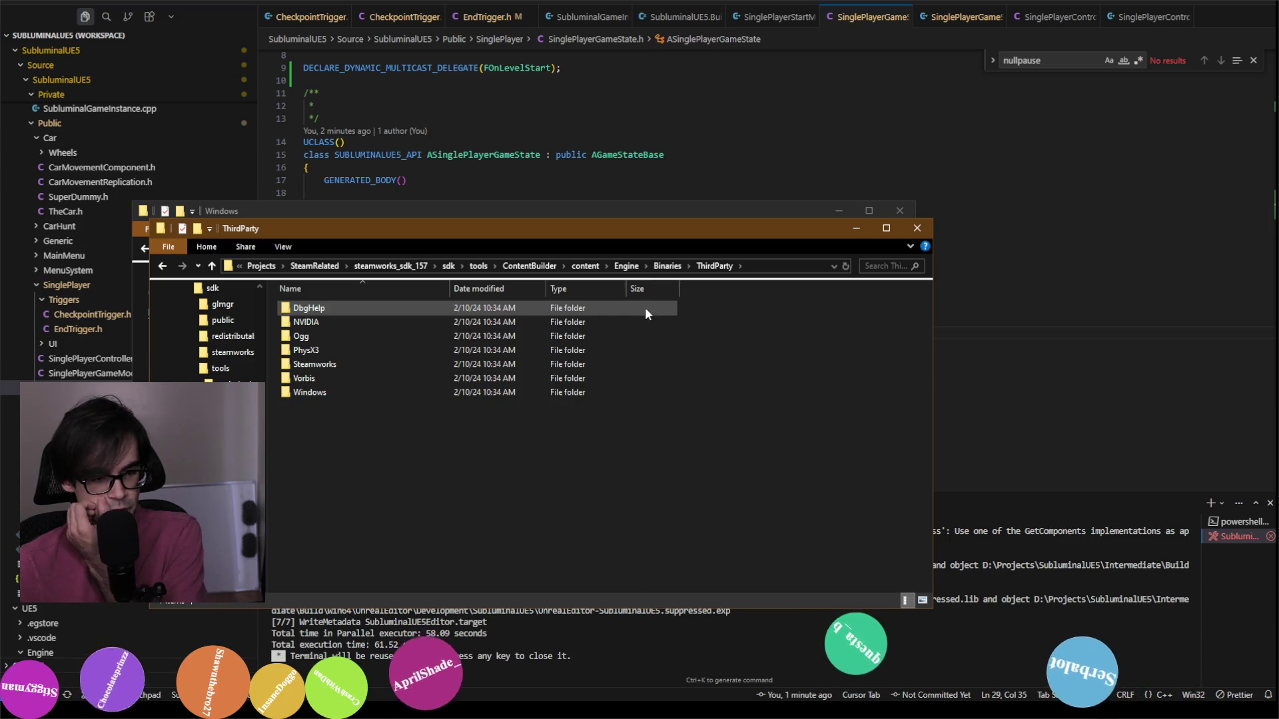
{"action": "left_click", "coordinate": [666, 265]}
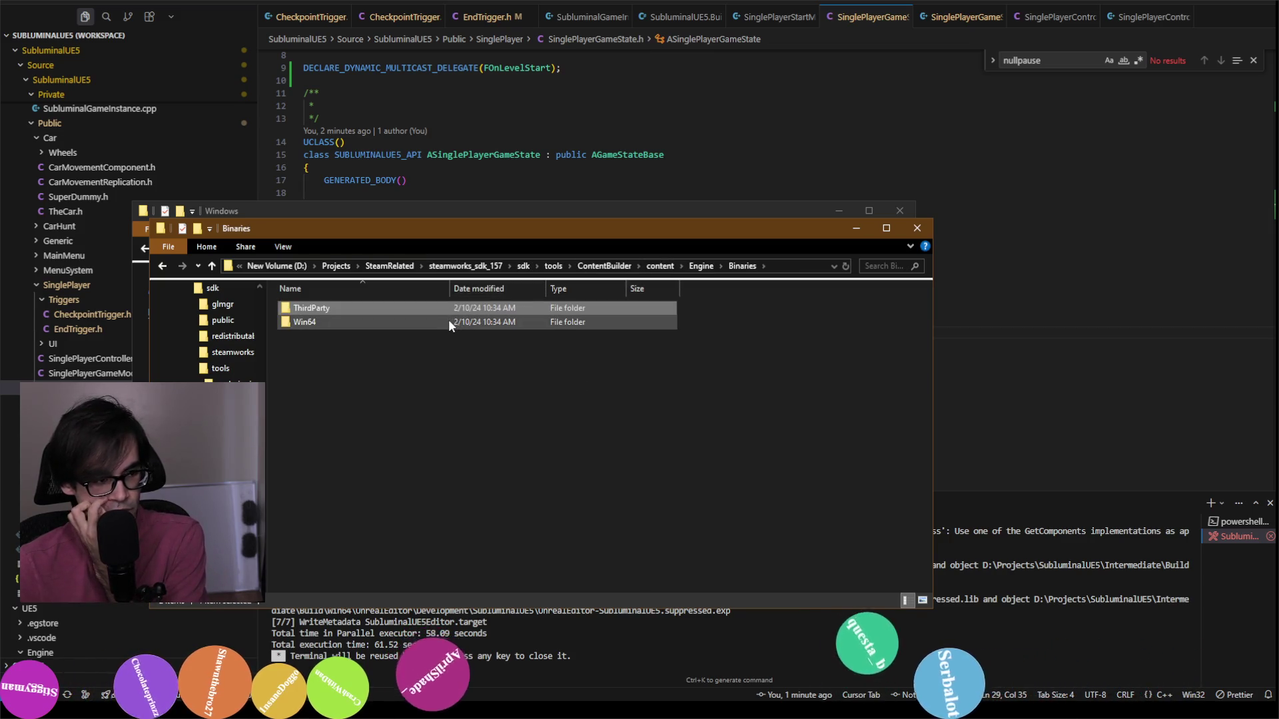
{"action": "double_click", "coordinate": [449, 319]}
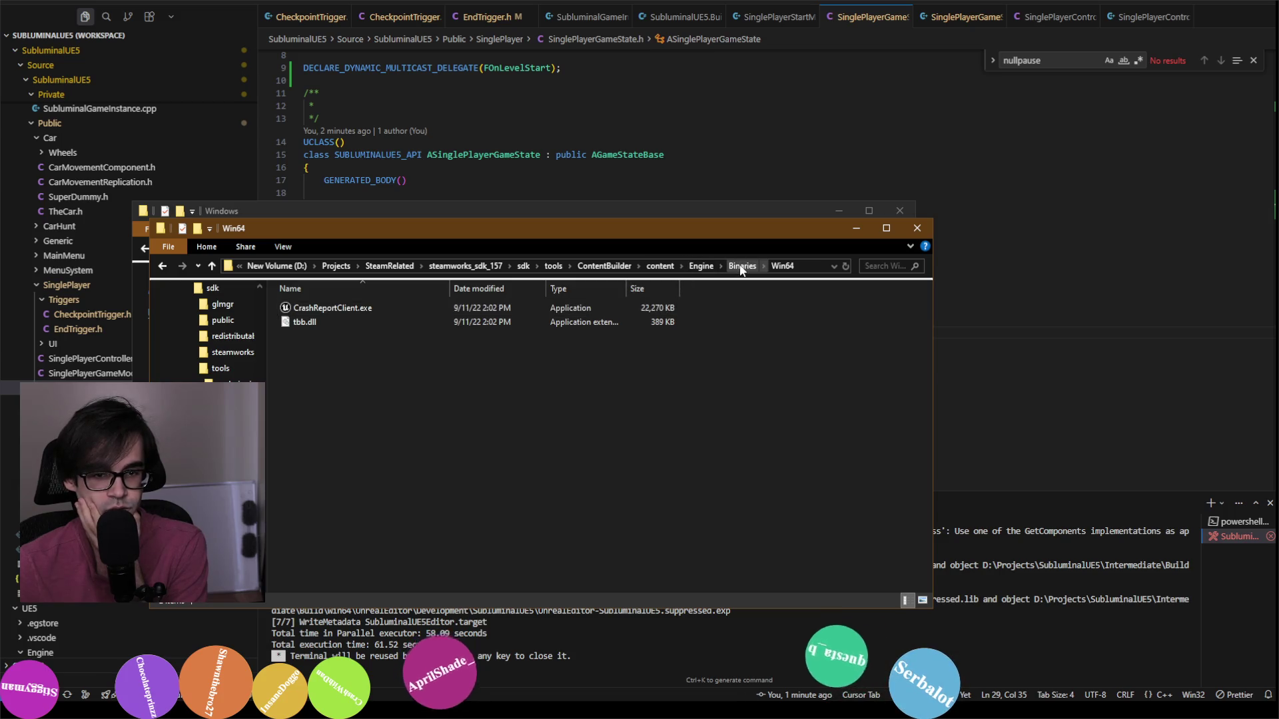
{"action": "left_click", "coordinate": [659, 265]}
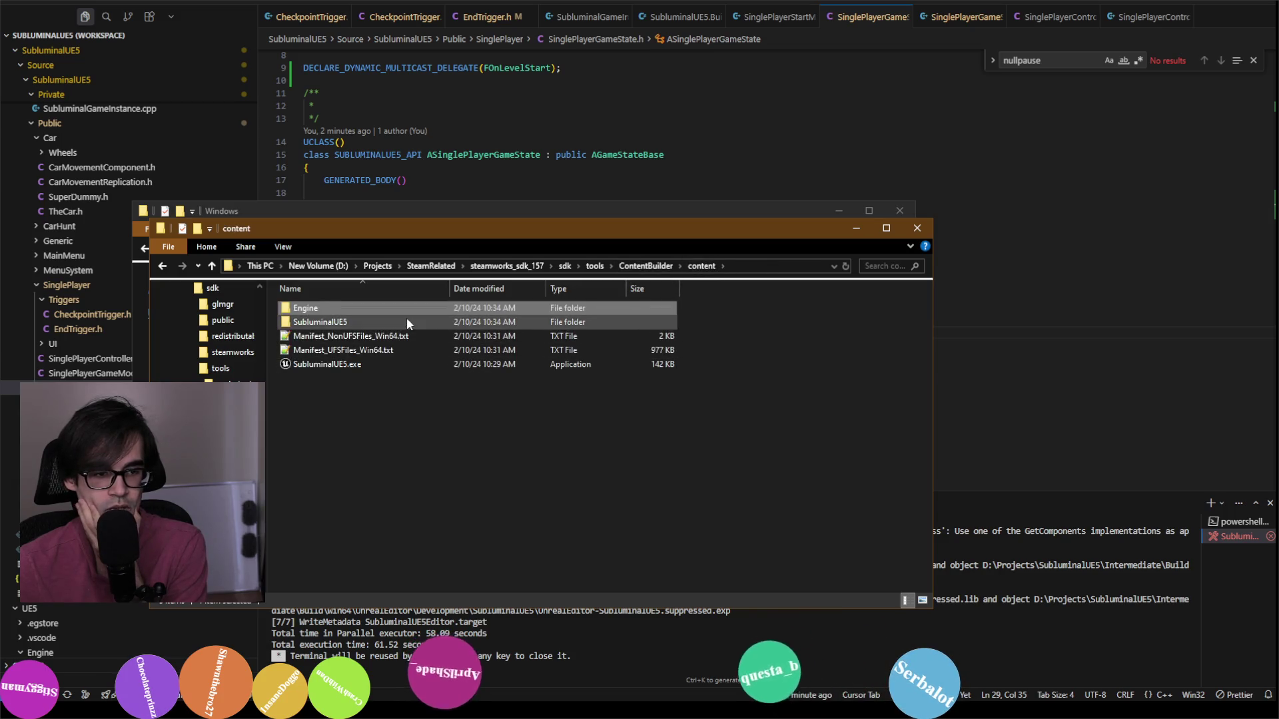
Step: Revisit SubluminalUE5's Binaries › Win64 › D3D12 folder via ContentBuilder › content
{"action": "double_click", "coordinate": [406, 320]}
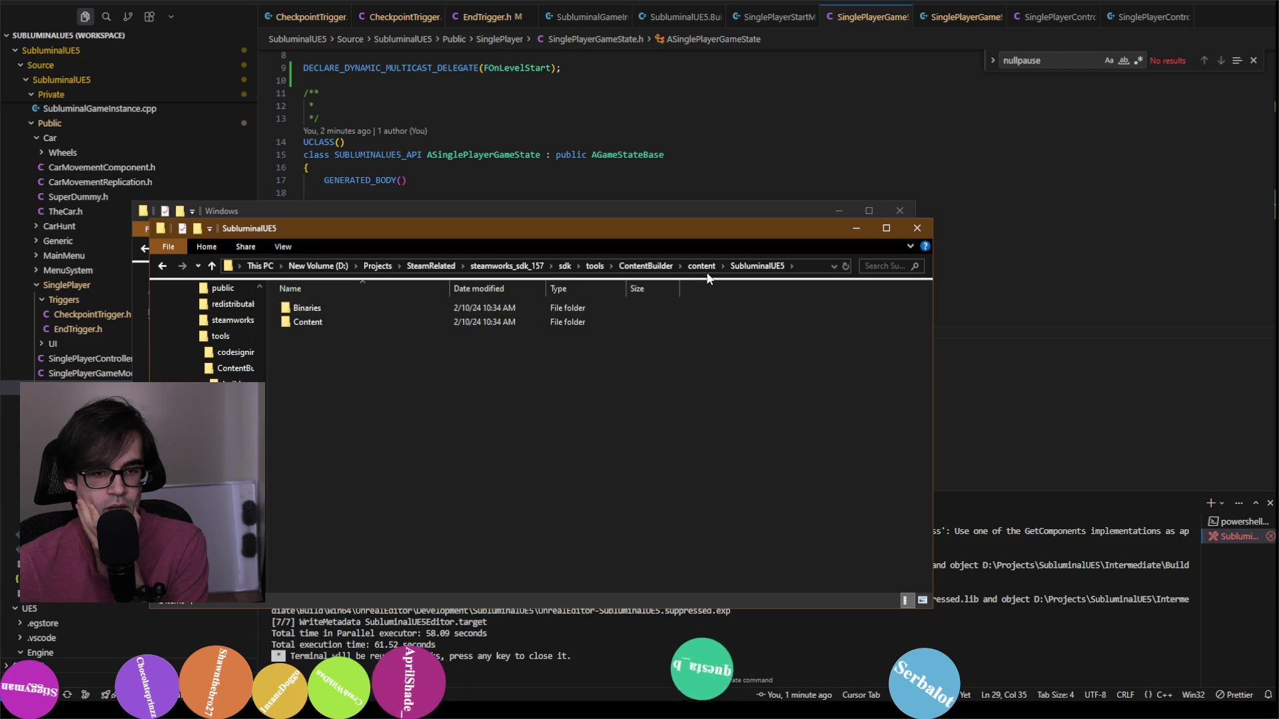
{"action": "left_click", "coordinate": [645, 266]}
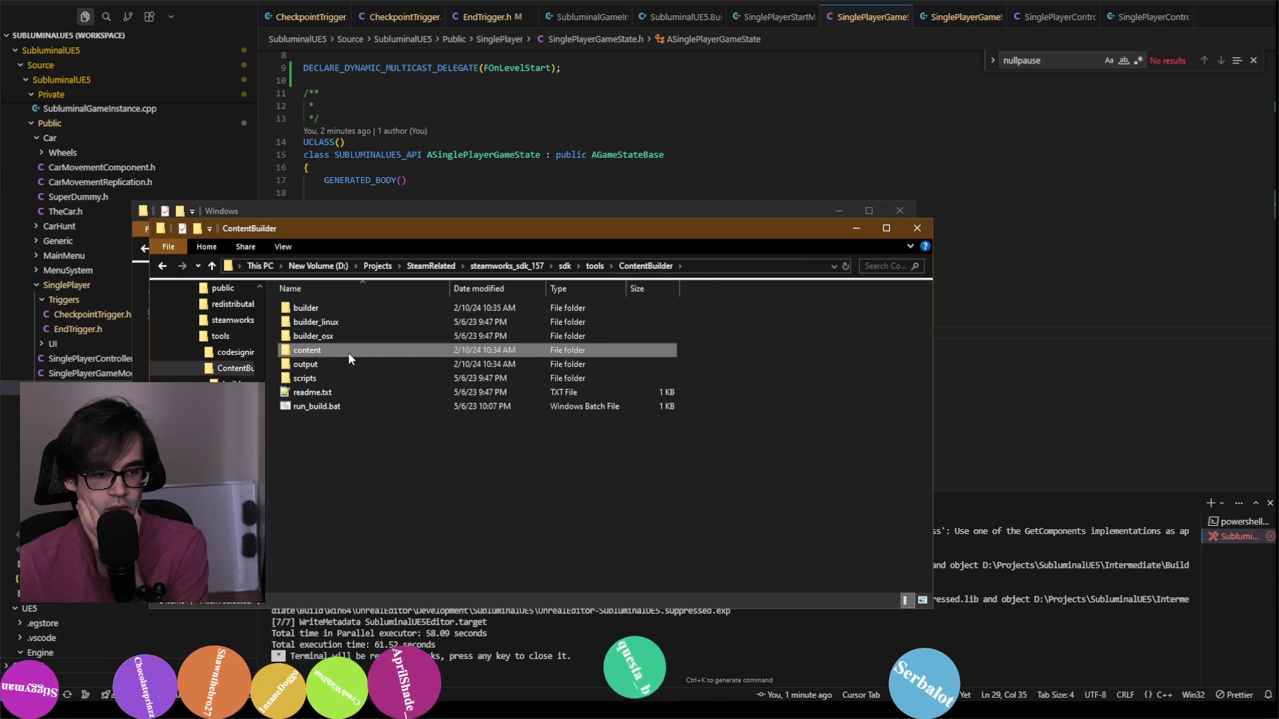
{"action": "double_click", "coordinate": [349, 352]}
{"action": "double_click", "coordinate": [361, 322]}
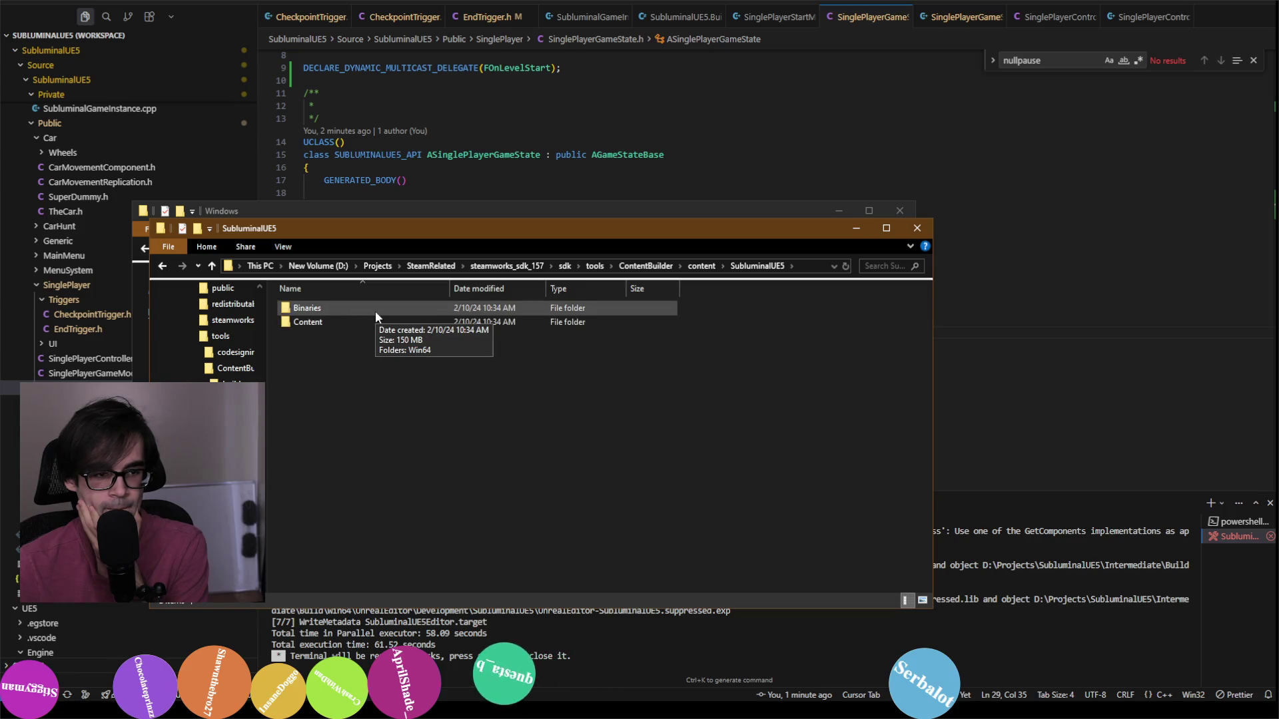
{"action": "double_click", "coordinate": [375, 313]}
{"action": "double_click", "coordinate": [375, 313]}
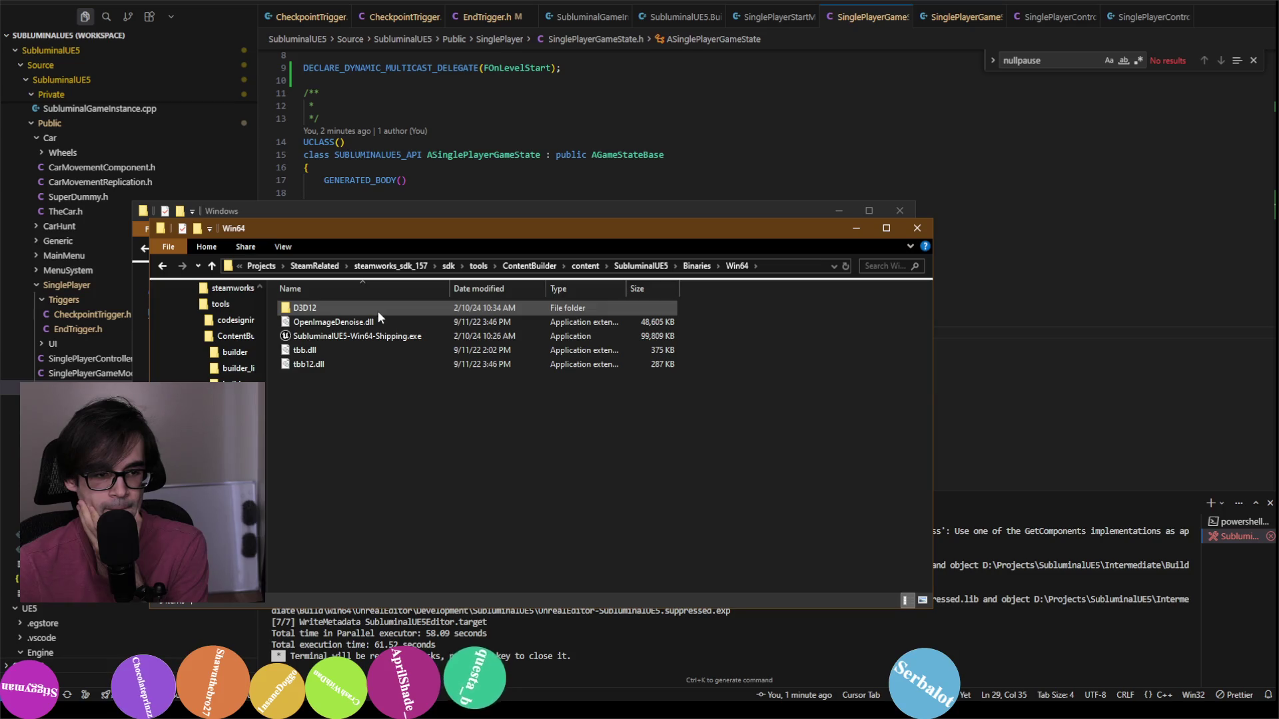
{"action": "double_click", "coordinate": [395, 310]}
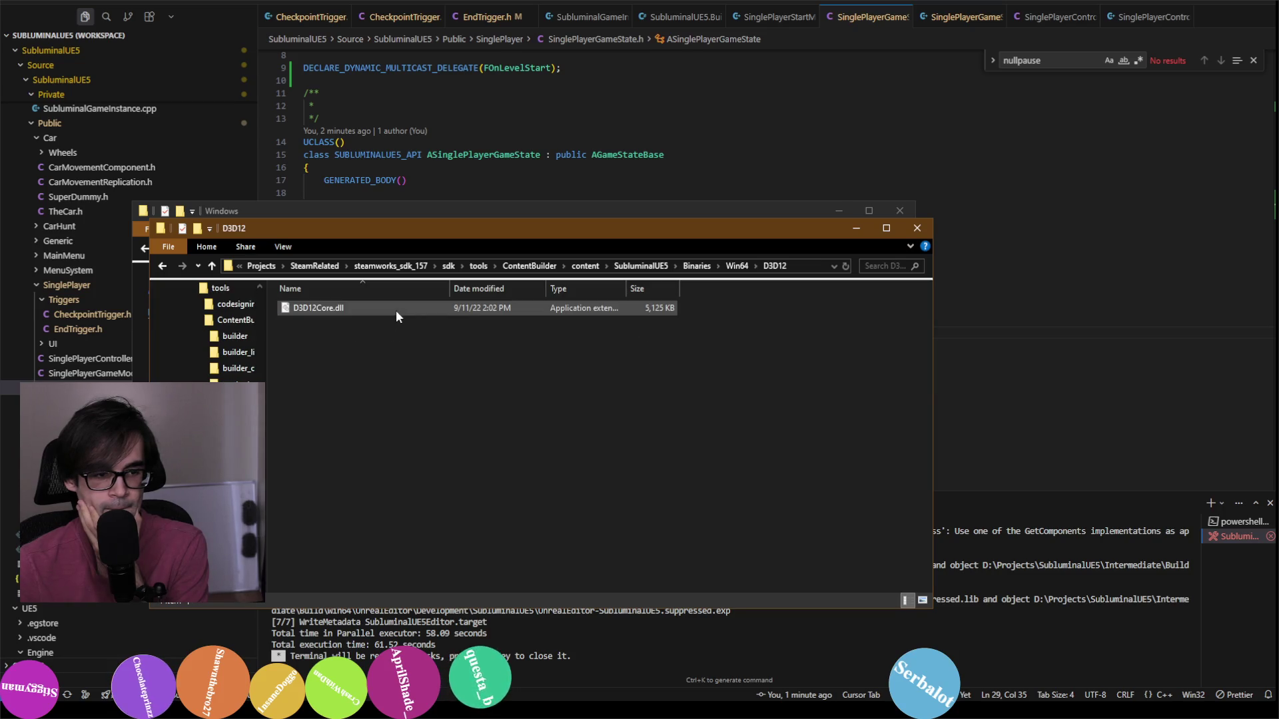
{"action": "left_click", "coordinate": [737, 266]}
{"action": "left_click", "coordinate": [696, 266]}
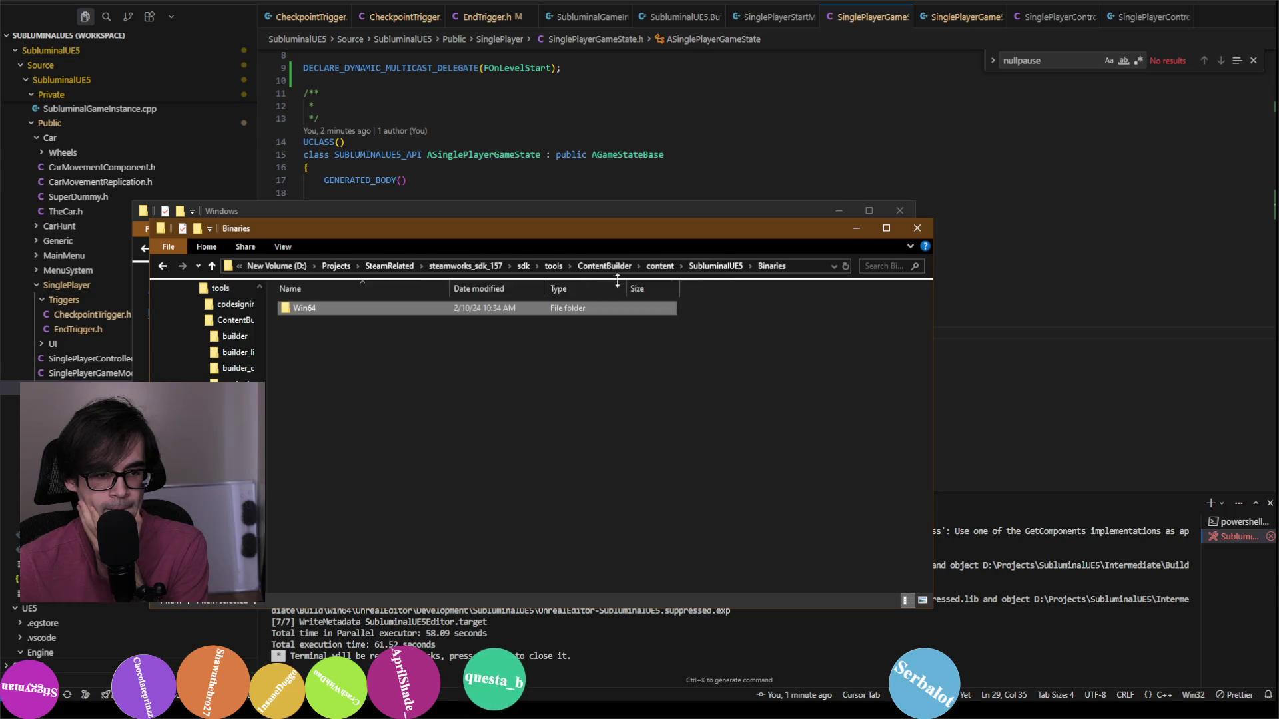
{"action": "left_click", "coordinate": [705, 267]}
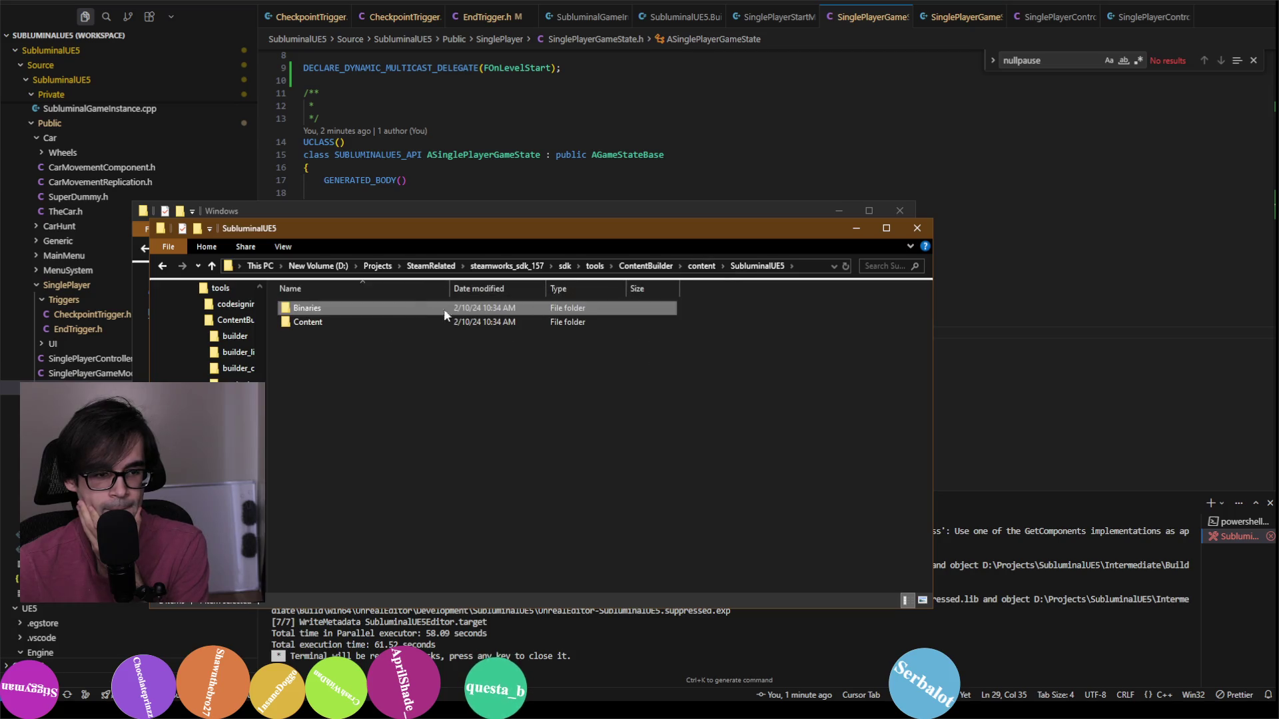
Step: Check the Paks folder again, then open content's Engine › Binaries › ThirdParty
{"action": "double_click", "coordinate": [383, 316]}
{"action": "double_click", "coordinate": [396, 312]}
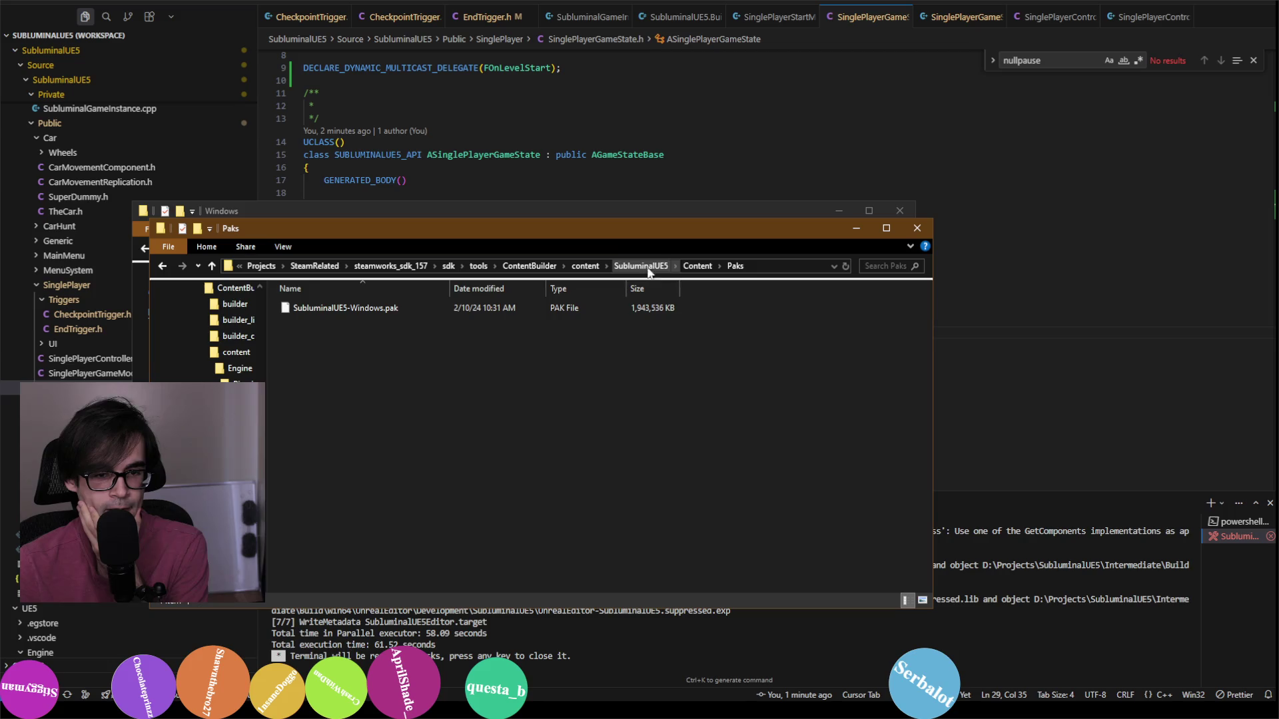
{"action": "left_click", "coordinate": [695, 267]}
{"action": "left_click", "coordinate": [706, 268]}
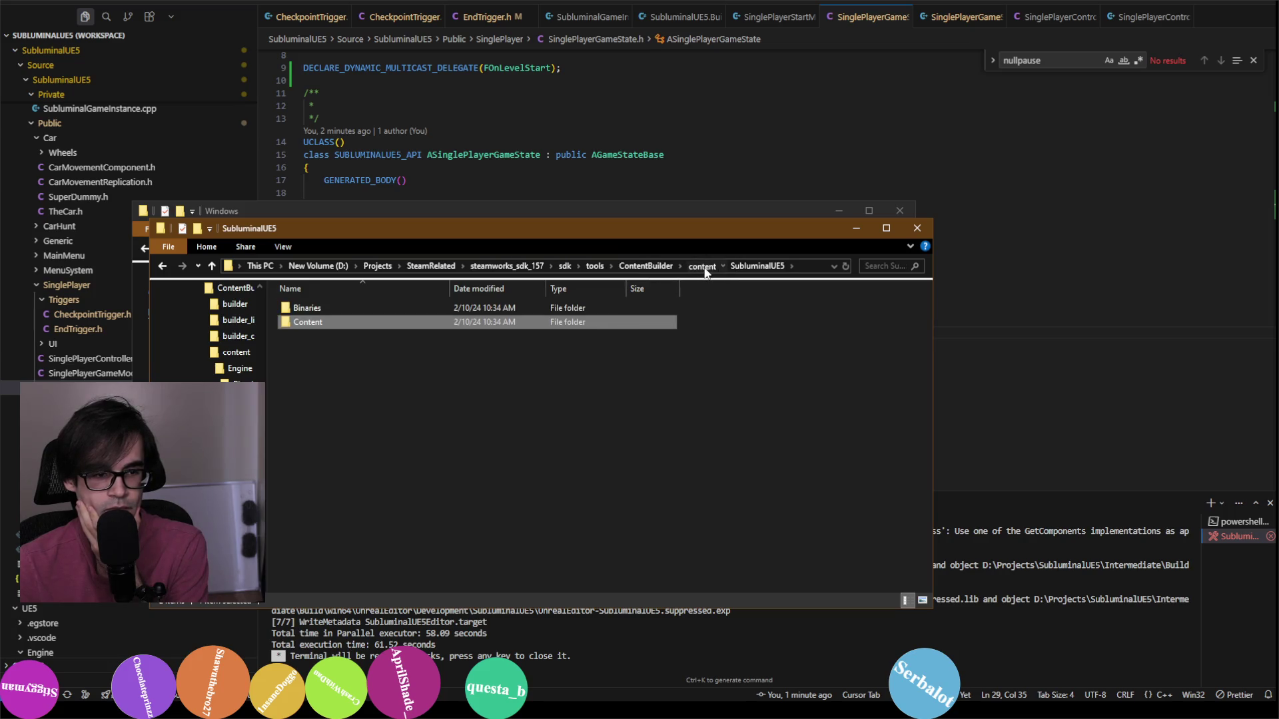
{"action": "left_click", "coordinate": [704, 267]}
{"action": "double_click", "coordinate": [439, 307]}
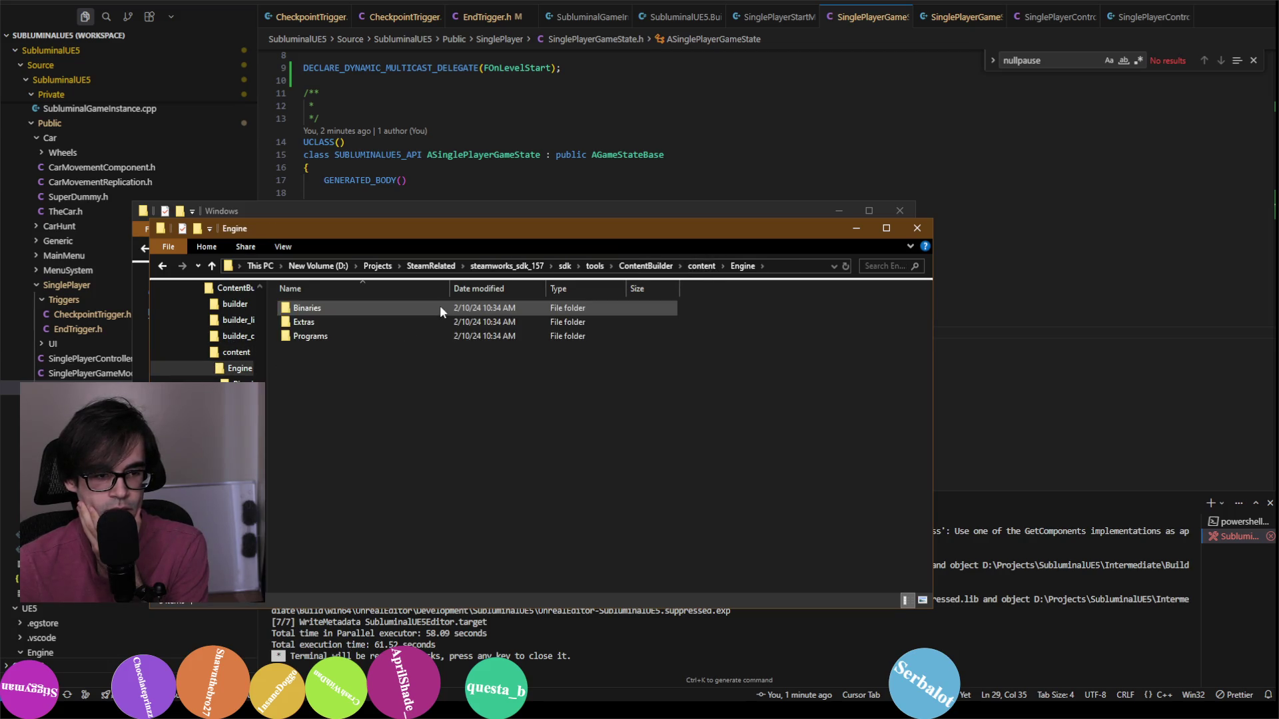
{"action": "double_click", "coordinate": [440, 308]}
{"action": "double_click", "coordinate": [441, 308]}
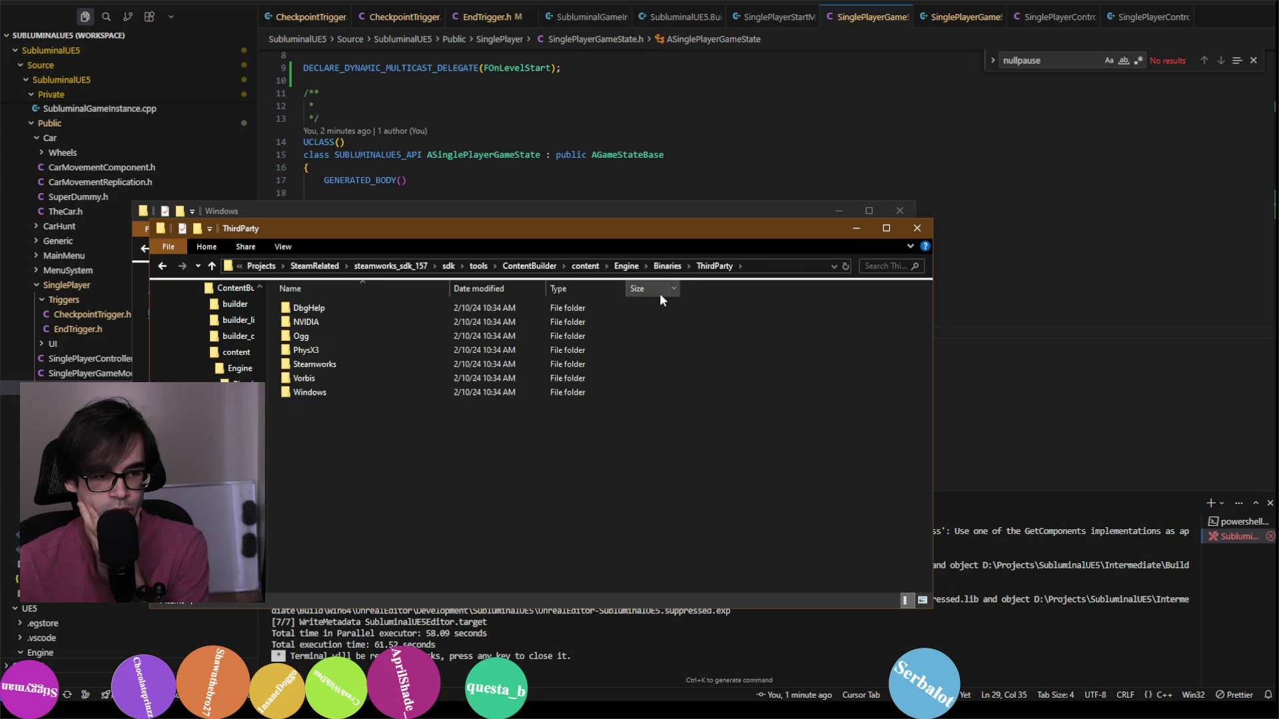
Step: Confirm steam_api64.dll in Steamworks › Steamv151 › Win64, then return to ThirdParty
{"action": "double_click", "coordinate": [350, 366]}
{"action": "double_click", "coordinate": [360, 308]}
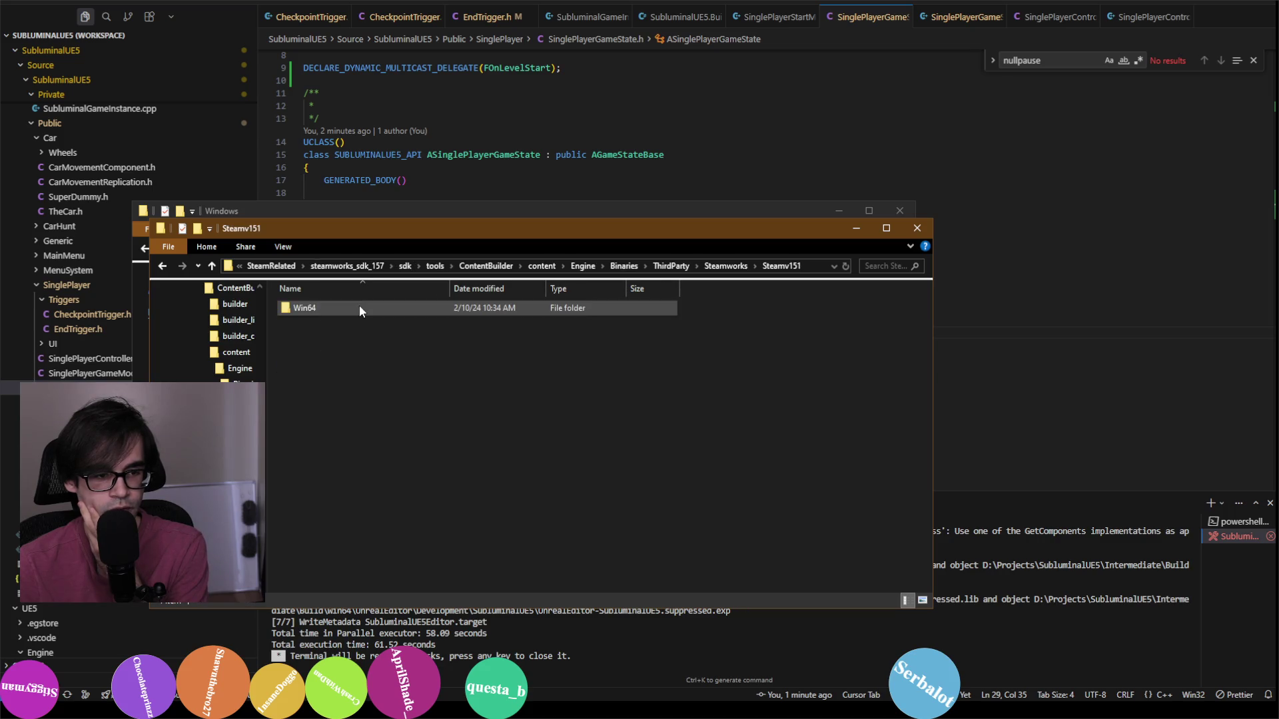
{"action": "double_click", "coordinate": [360, 307]}
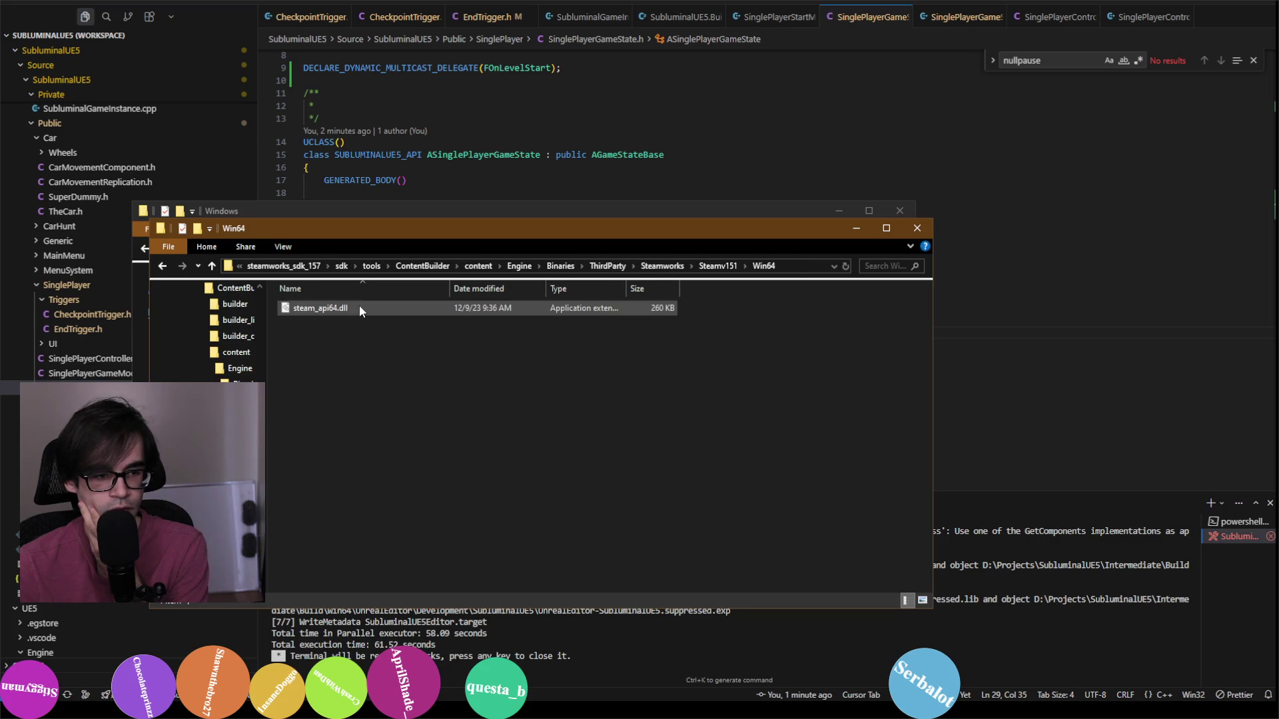
{"action": "left_click", "coordinate": [713, 267]}
{"action": "left_click", "coordinate": [662, 267]}
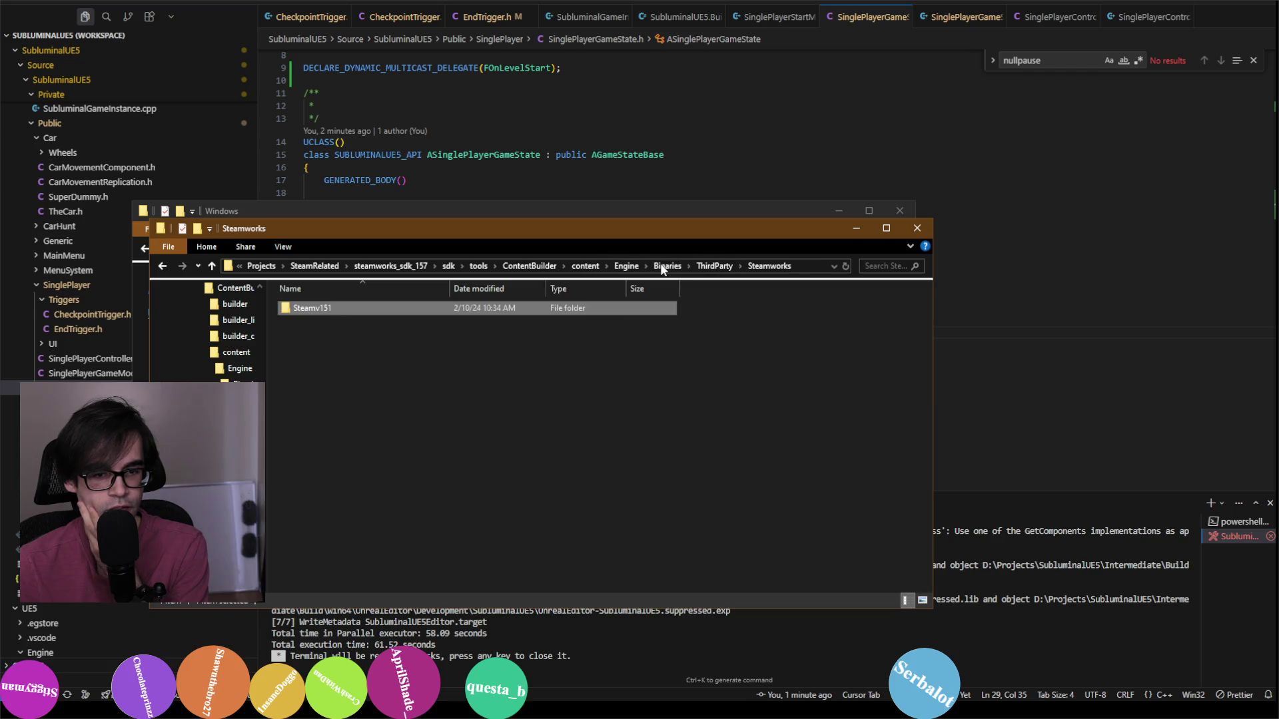
{"action": "left_click", "coordinate": [706, 266]}
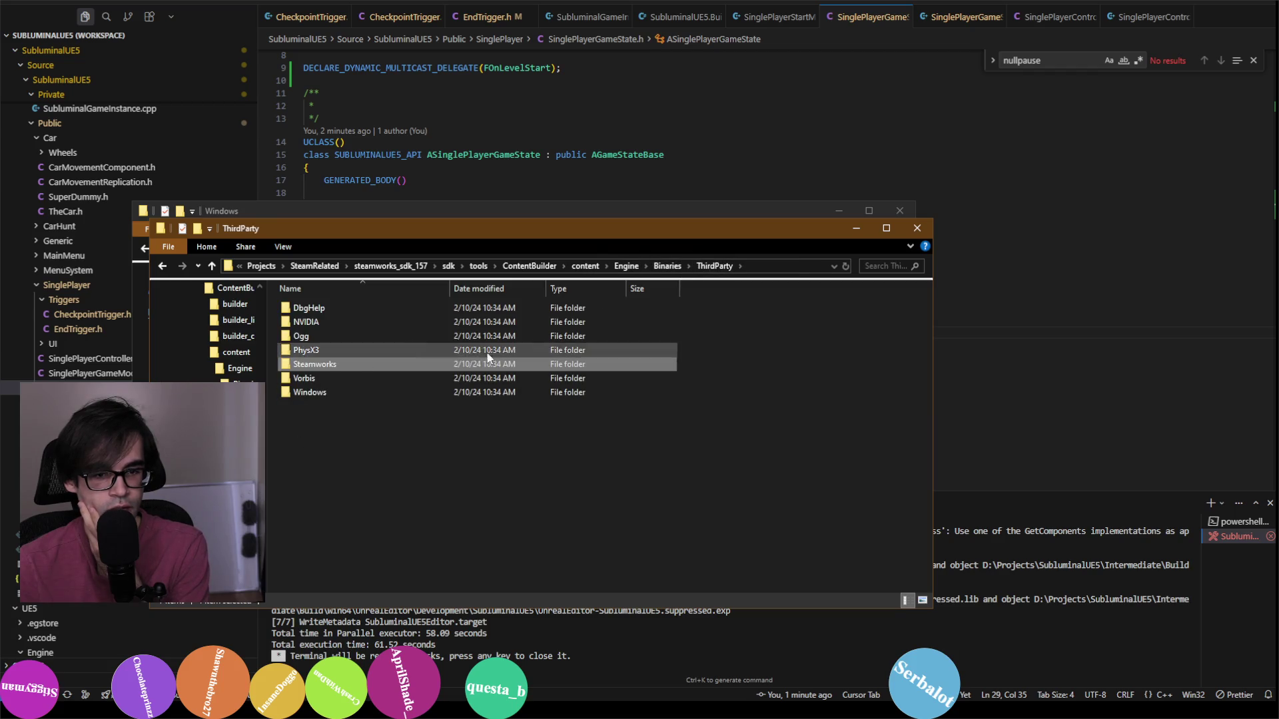
Step: Stack the build window below ContentBuilder and open its Engine › Binaries › ThirdParty › Steamworks › Steamv151 › Win64
{"action": "mouse_move", "coordinate": [612, 233]}
{"action": "left_mouse_down"}
{"action": "mouse_move", "coordinate": [971, 282]}
{"action": "mouse_move", "coordinate": [943, 190]}
{"action": "left_mouse_up"}
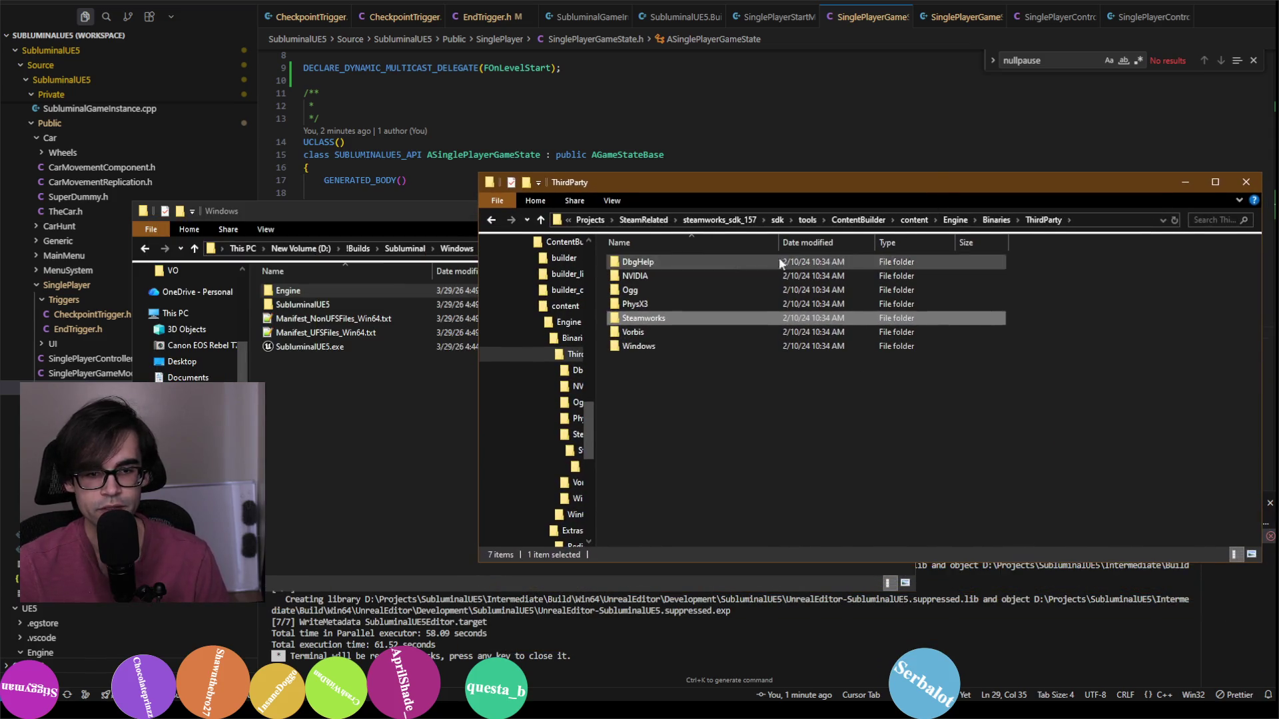
{"action": "left_click", "coordinate": [421, 213]}
{"action": "mouse_move", "coordinate": [421, 213]}
{"action": "left_mouse_down"}
{"action": "mouse_move", "coordinate": [482, 366]}
{"action": "mouse_move", "coordinate": [554, 376]}
{"action": "left_mouse_up"}
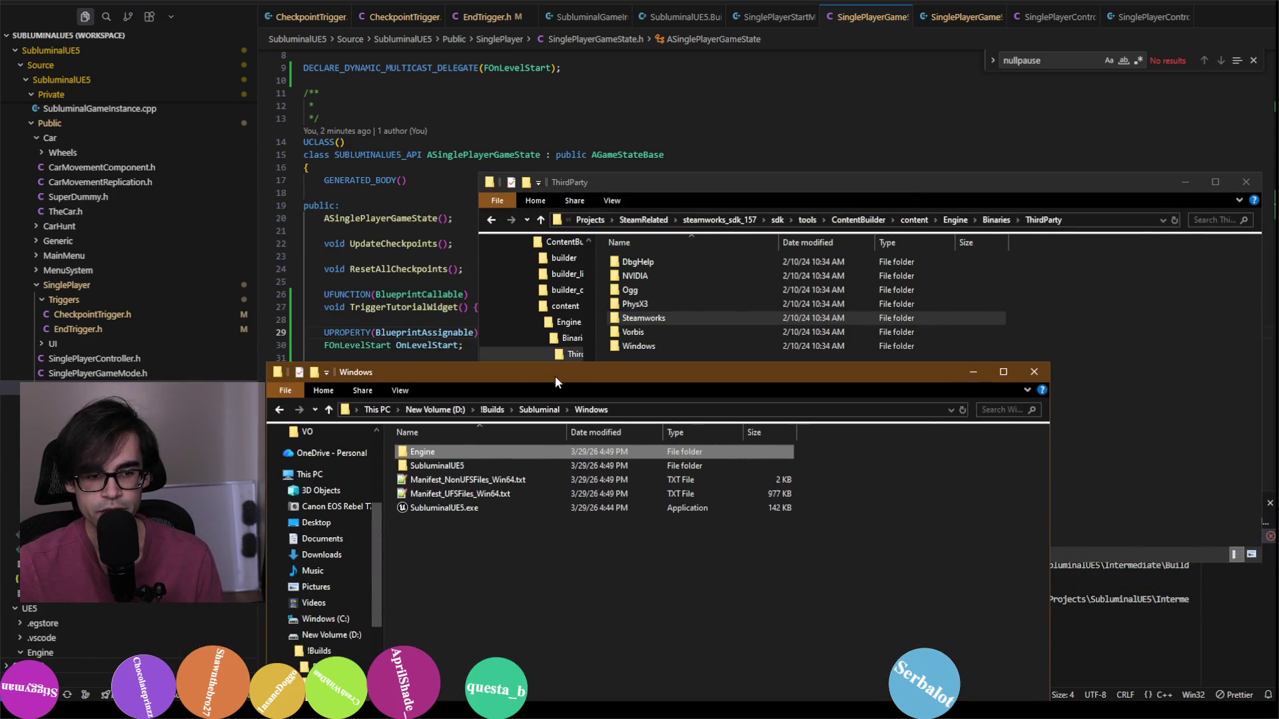
{"action": "double_click", "coordinate": [446, 451]}
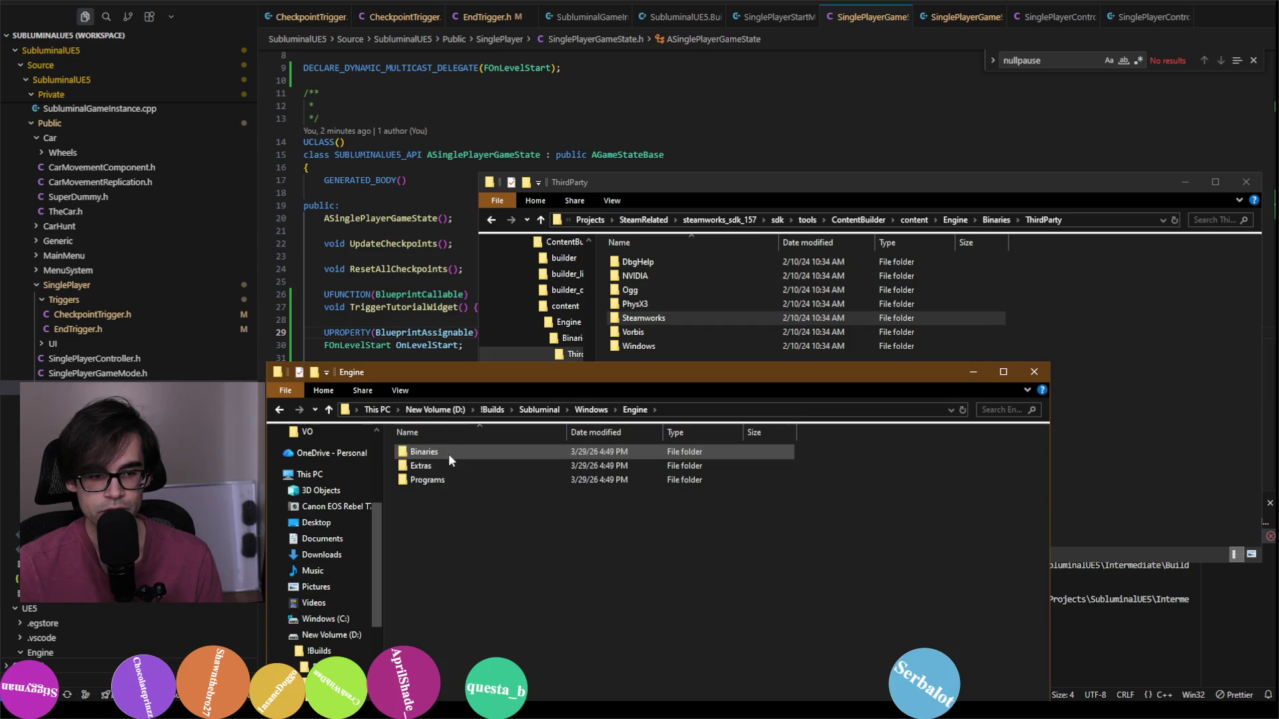
{"action": "double_click", "coordinate": [449, 453]}
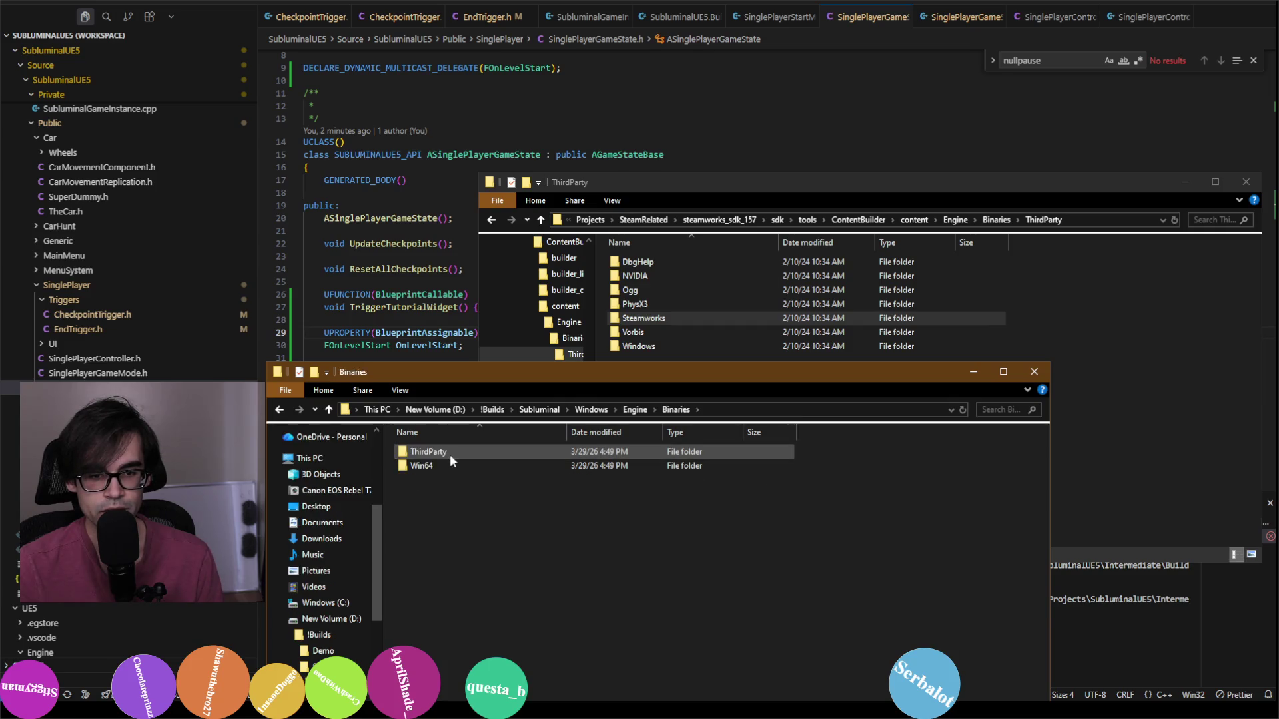
{"action": "double_click", "coordinate": [496, 453]}
{"action": "double_click", "coordinate": [465, 502]}
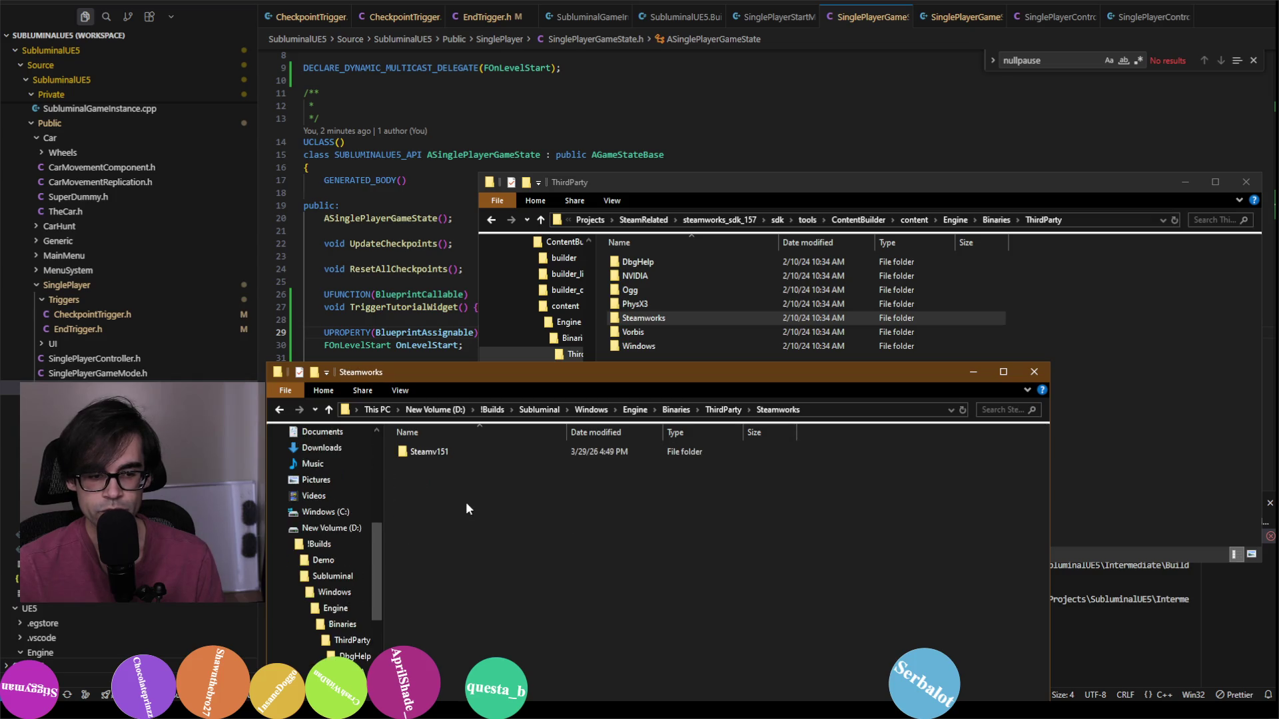
{"action": "double_click", "coordinate": [495, 452]}
{"action": "double_click", "coordinate": [495, 451]}
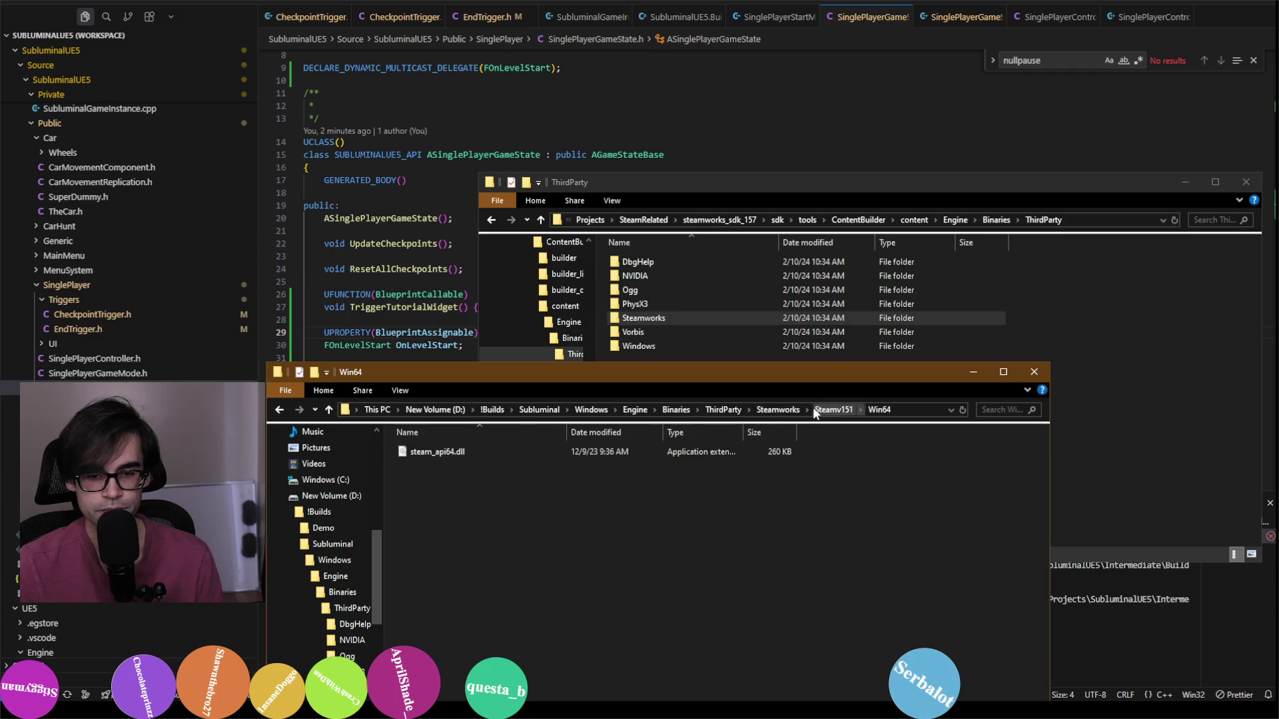
Step: Browse the build's ThirdParty Vorbis › Win64 › VS2015 and Windows › XAudio2_9, then return to Engine
{"action": "left_click", "coordinate": [778, 410]}
{"action": "left_click", "coordinate": [723, 410]}
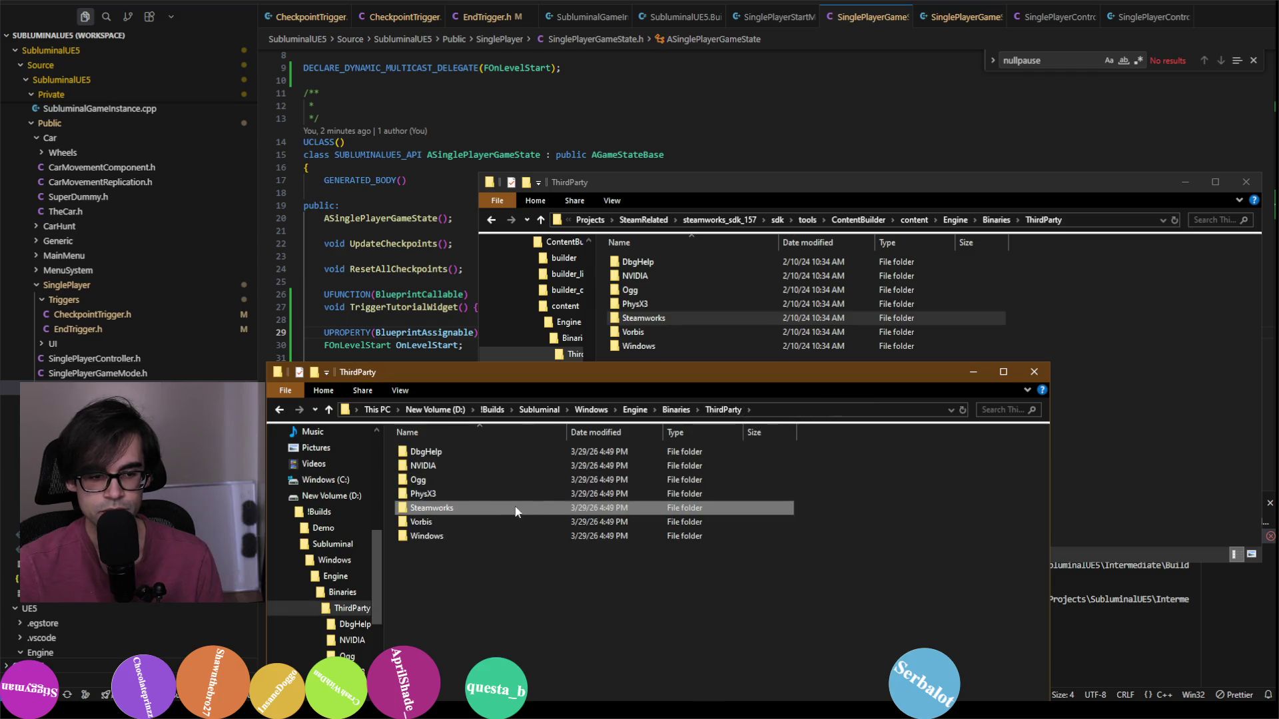
{"action": "double_click", "coordinate": [477, 522]}
{"action": "double_click", "coordinate": [574, 454]}
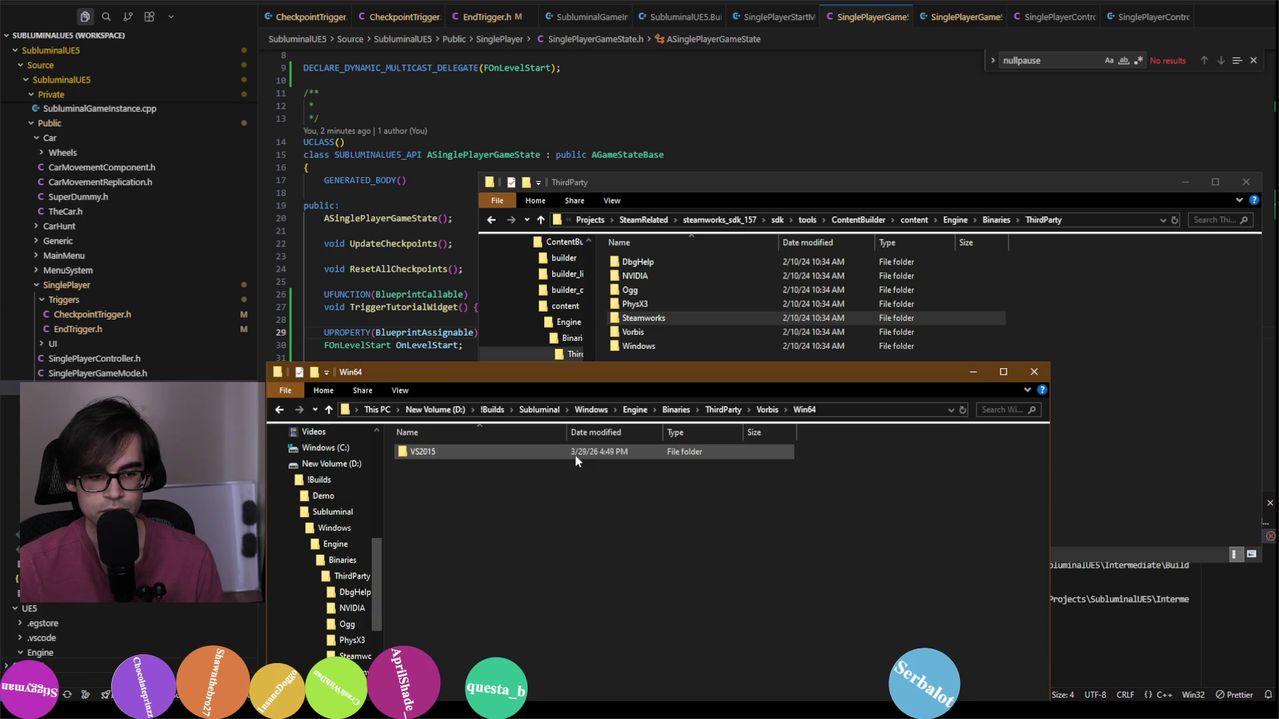
{"action": "double_click", "coordinate": [574, 454]}
{"action": "left_click", "coordinate": [798, 409]}
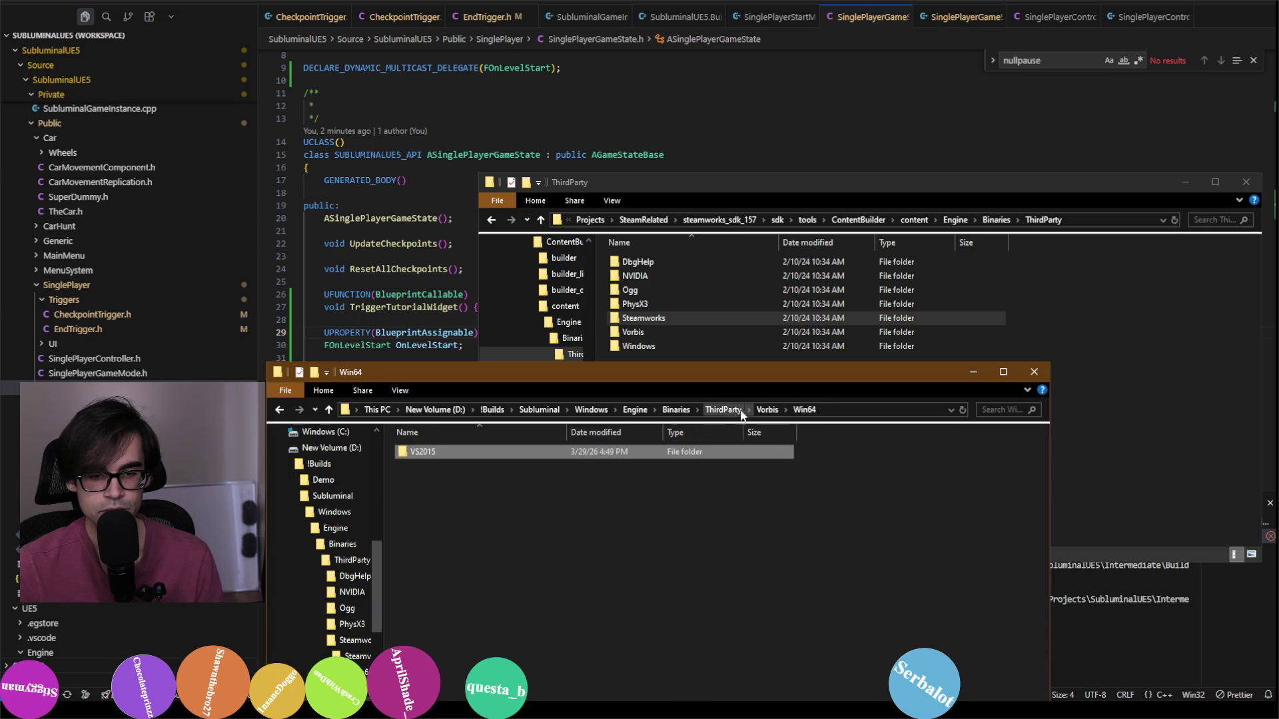
{"action": "left_click", "coordinate": [716, 411]}
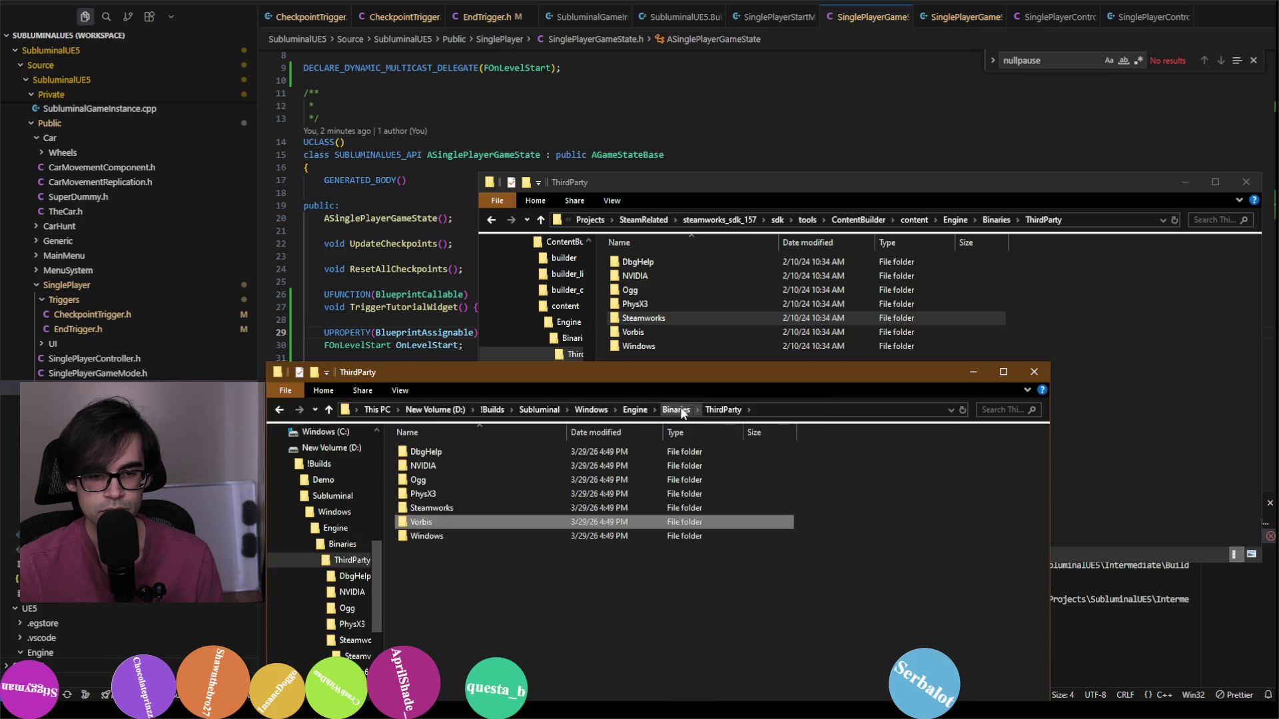
{"action": "double_click", "coordinate": [486, 536]}
{"action": "double_click", "coordinate": [518, 454]}
{"action": "left_click", "coordinate": [722, 409]}
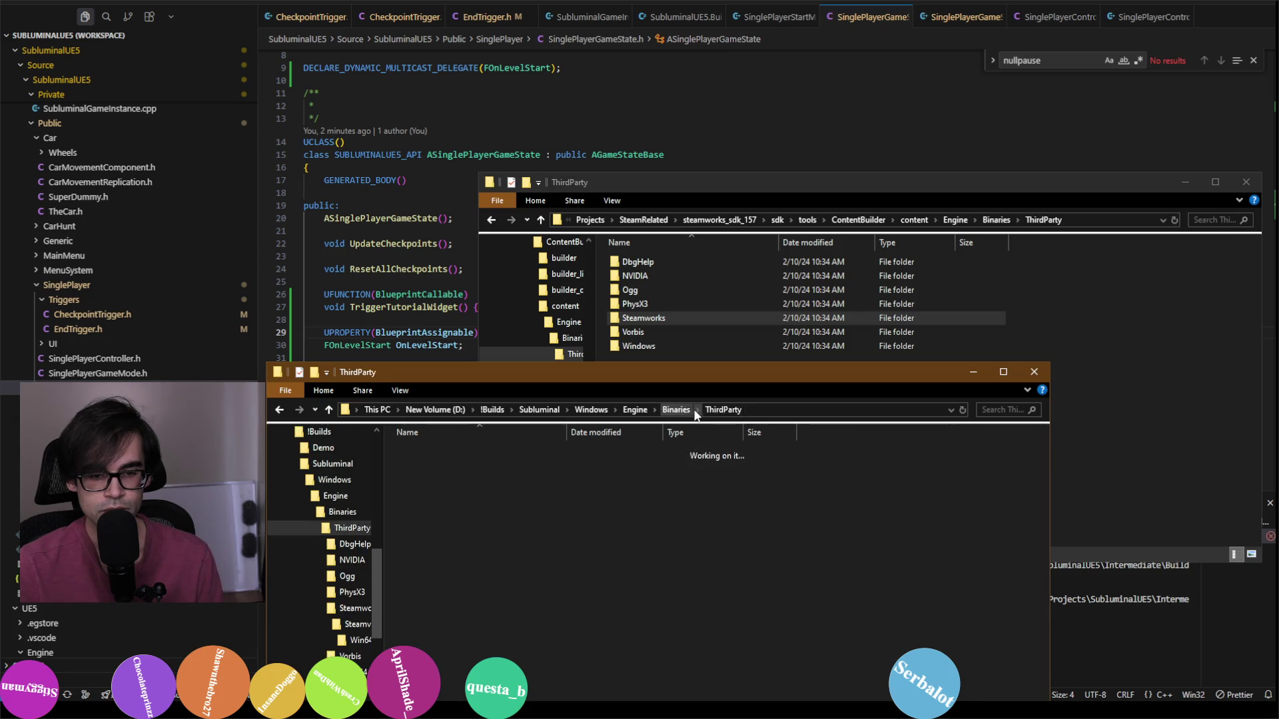
{"action": "left_click", "coordinate": [684, 411]}
{"action": "left_click", "coordinate": [636, 410]}
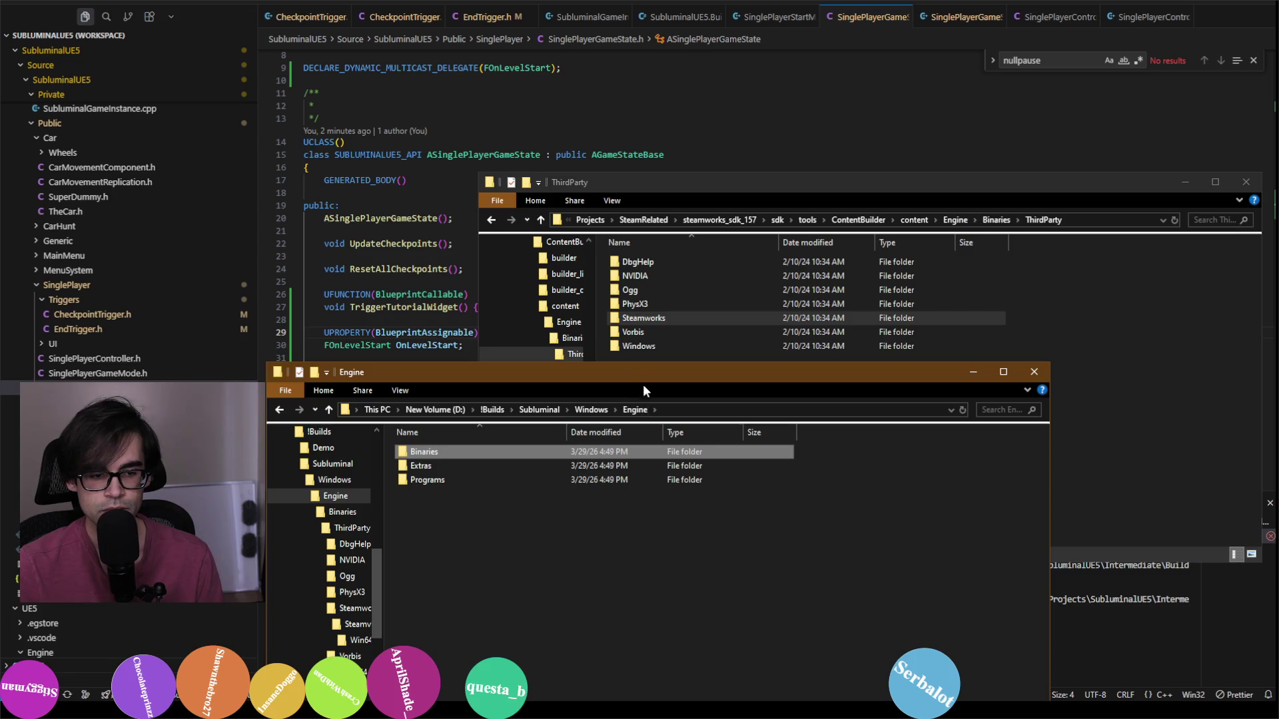
Step: Move the build window aside and browse the ContentBuilder copy back to content › SubluminalUE5
{"action": "mouse_move", "coordinate": [644, 388]}
{"action": "left_mouse_down"}
{"action": "mouse_move", "coordinate": [6, 47]}
{"action": "mouse_move", "coordinate": [490, 249]}
{"action": "mouse_move", "coordinate": [556, 202]}
{"action": "left_mouse_up"}
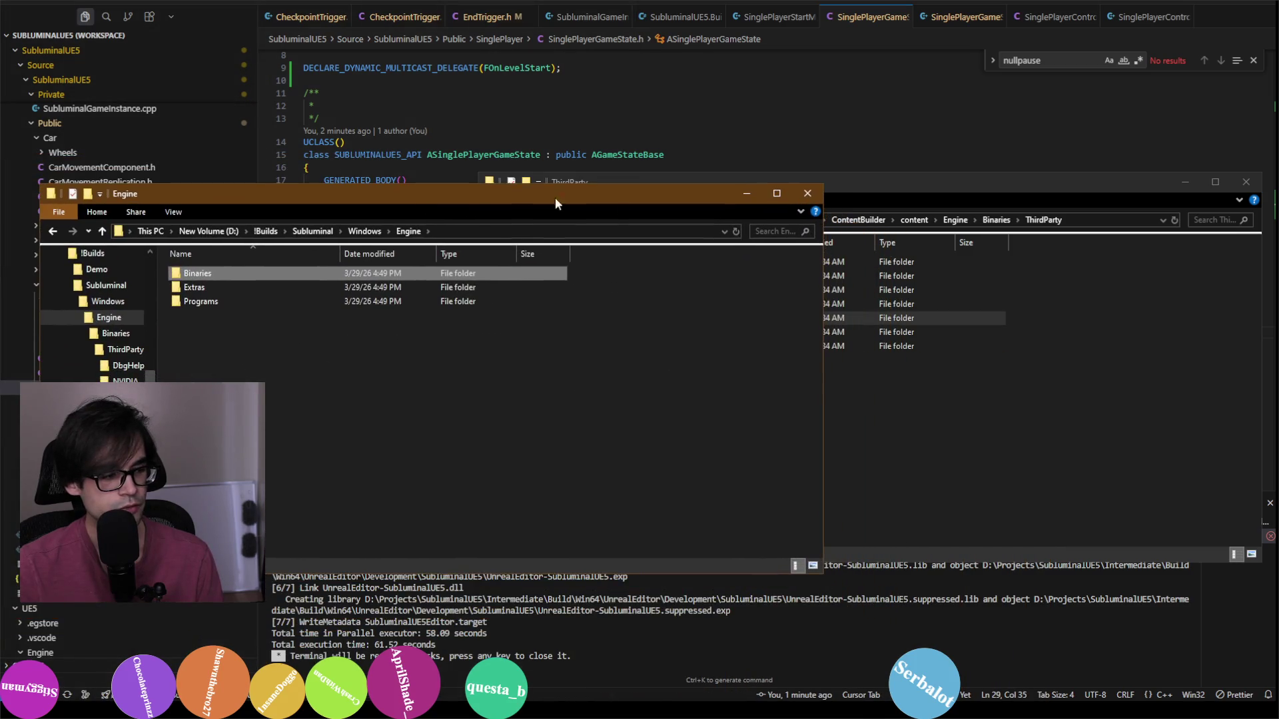
{"action": "left_click", "coordinate": [1044, 348]}
{"action": "left_click", "coordinate": [995, 222]}
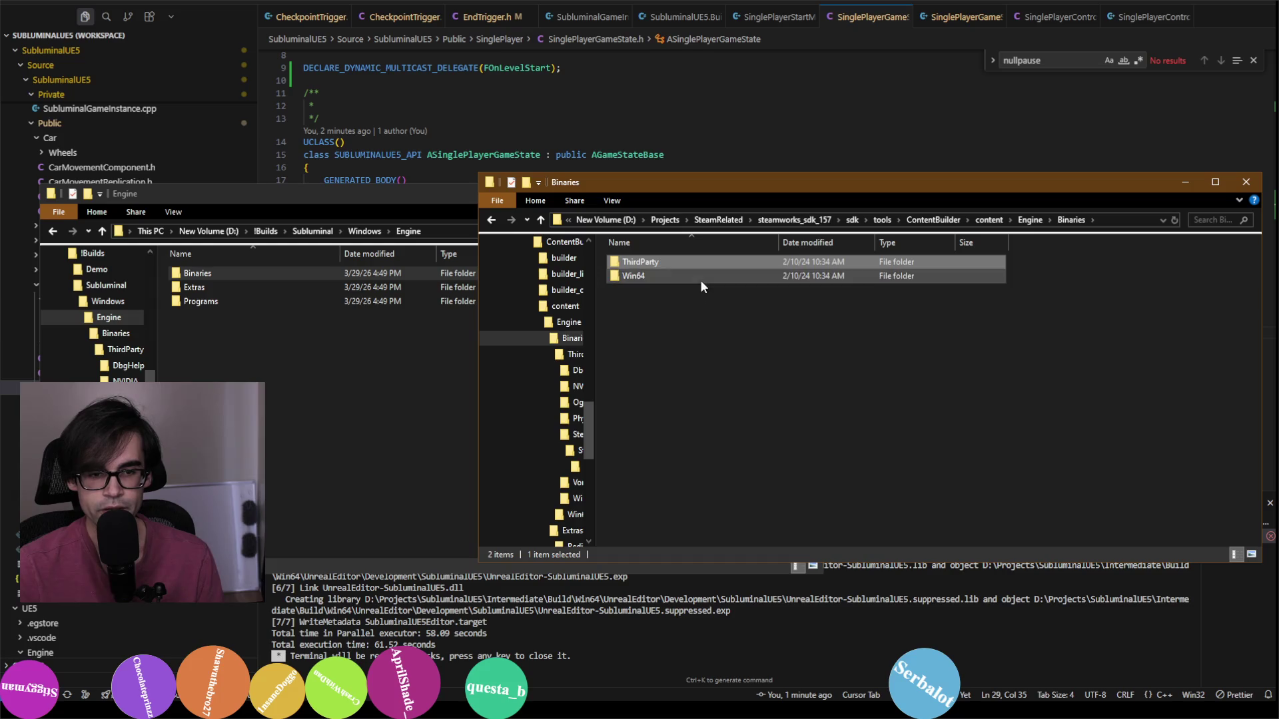
{"action": "double_click", "coordinate": [701, 280]}
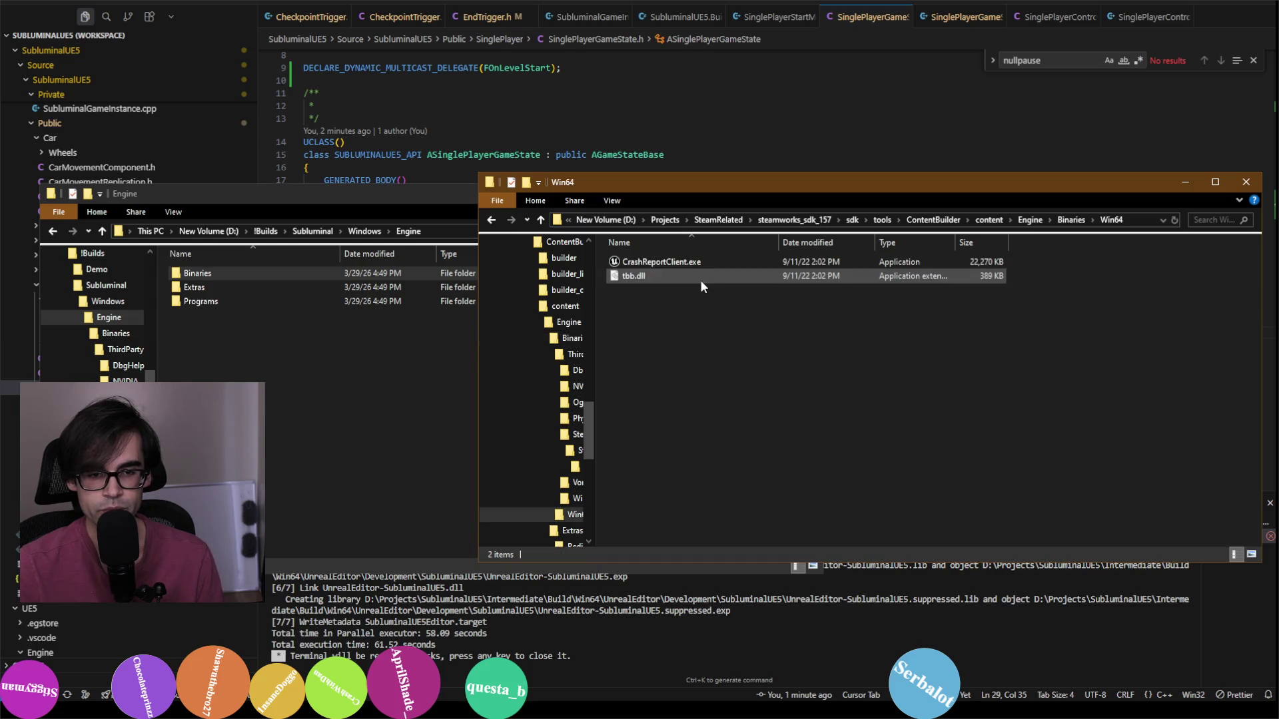
{"action": "left_click", "coordinate": [1034, 221]}
{"action": "double_click", "coordinate": [885, 276]}
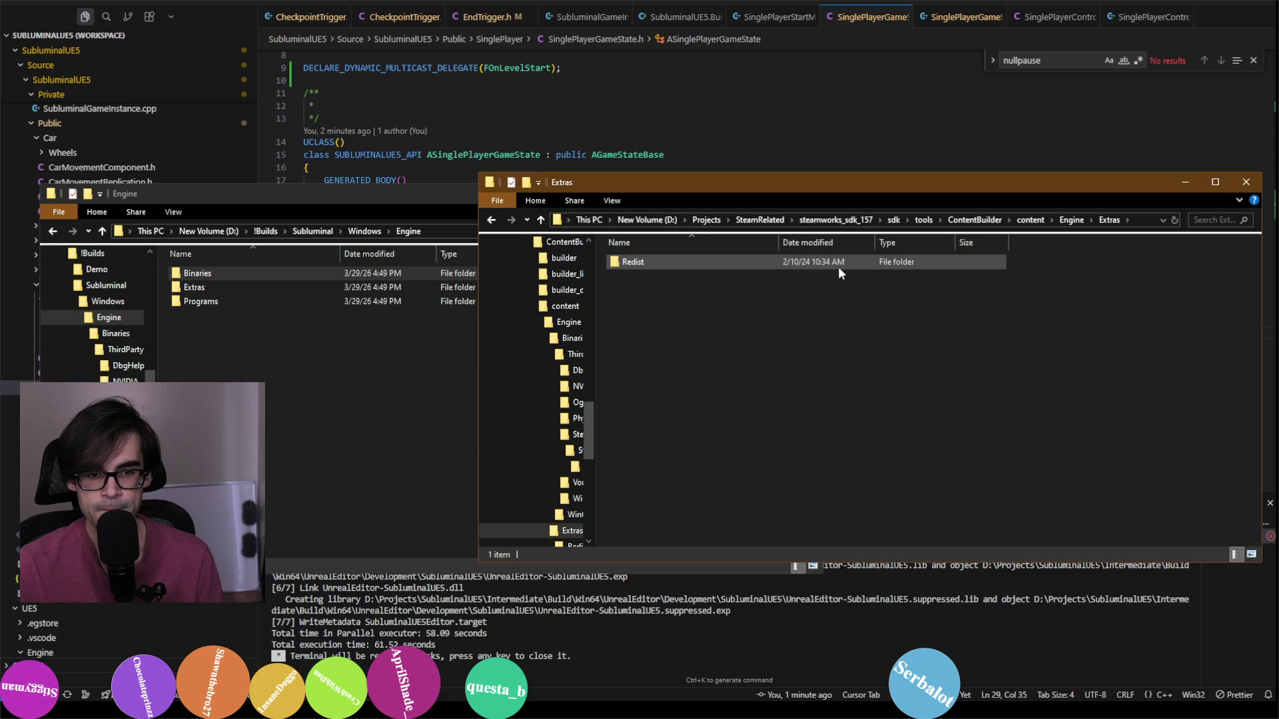
{"action": "left_click", "coordinate": [1030, 220]}
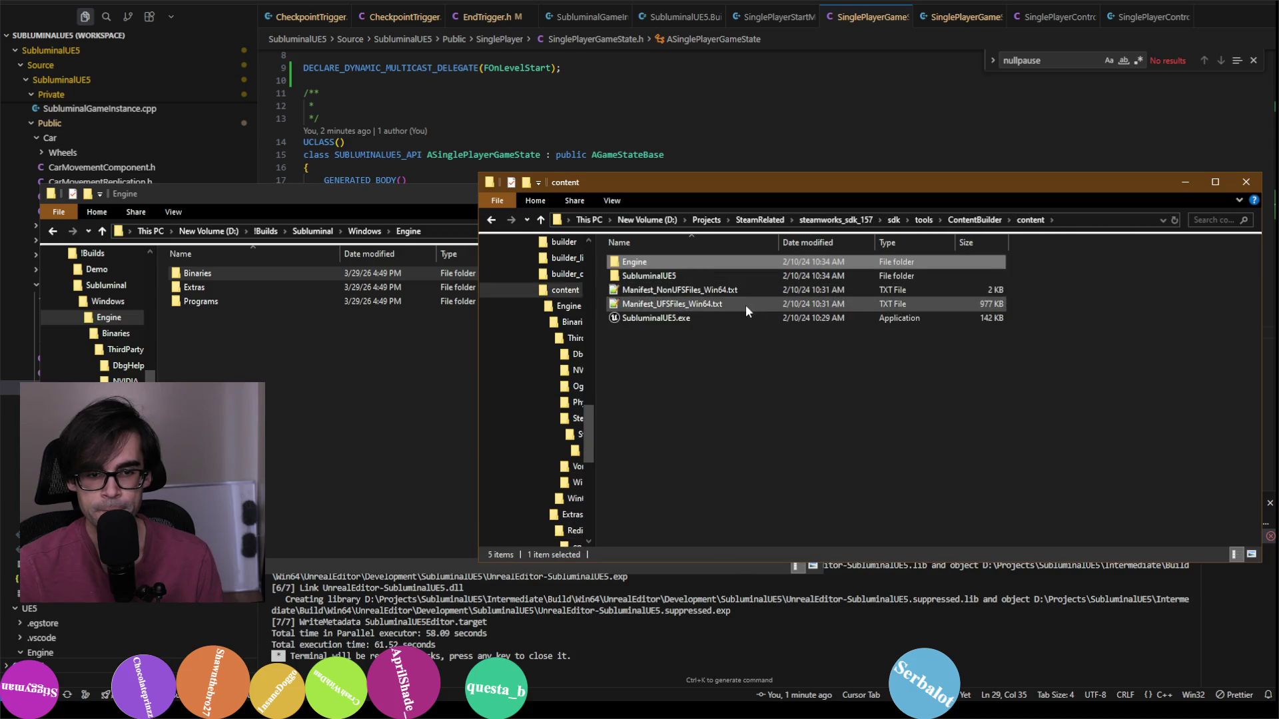
{"action": "double_click", "coordinate": [761, 273]}
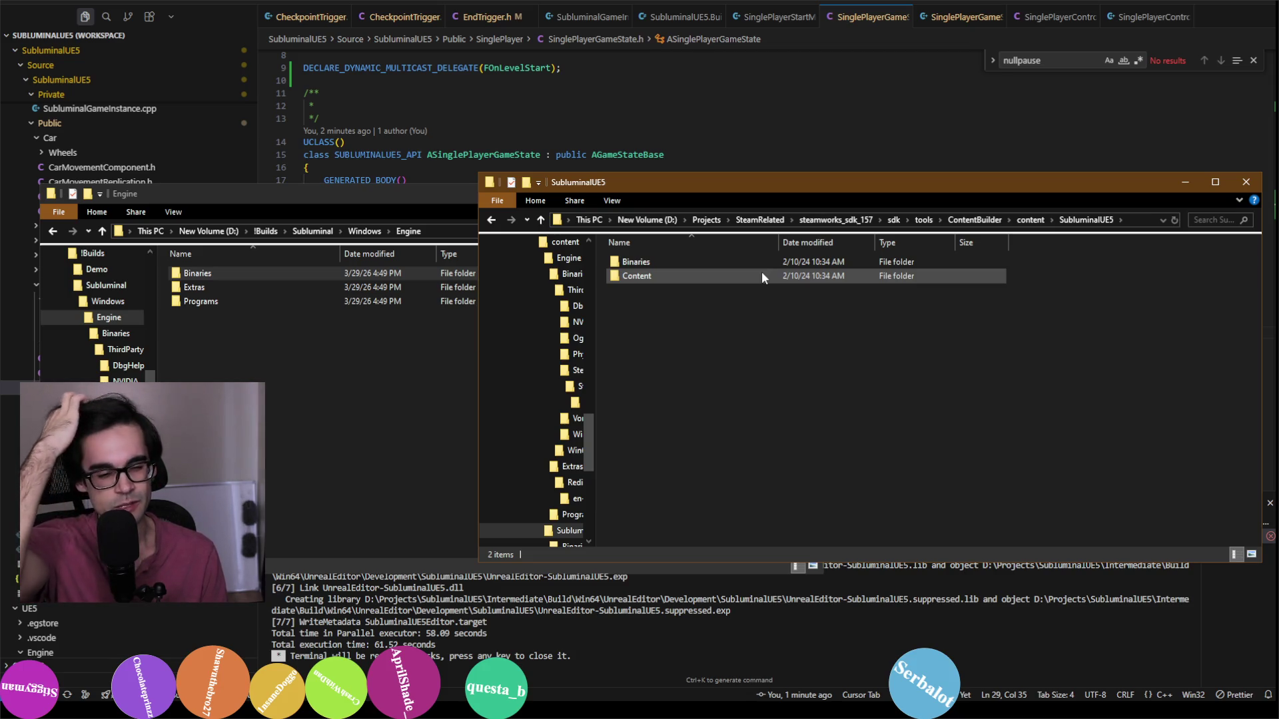
Step: Bring up the Steam profile, select its Currently In-Game Subluminal status, and close it
{"action": "mouse_move", "coordinate": [666, 716]}
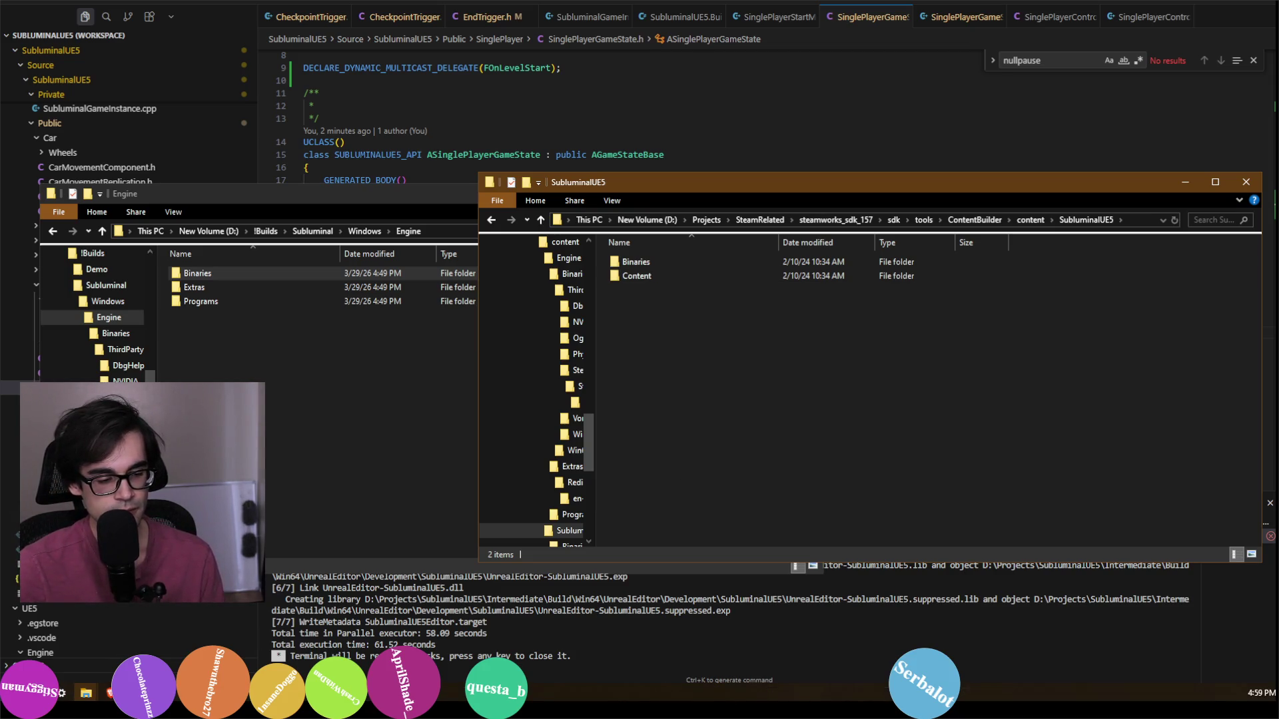
{"action": "mouse_move", "coordinate": [234, 693]}
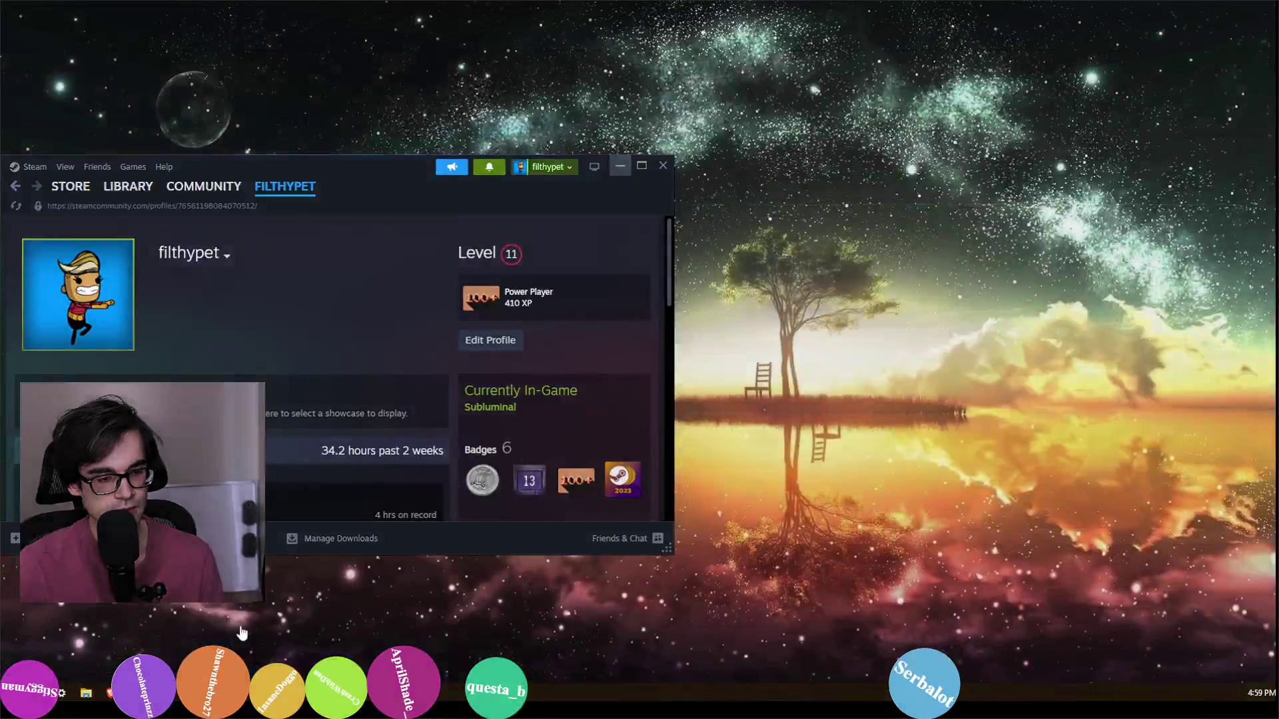
{"action": "left_click", "coordinate": [239, 631]}
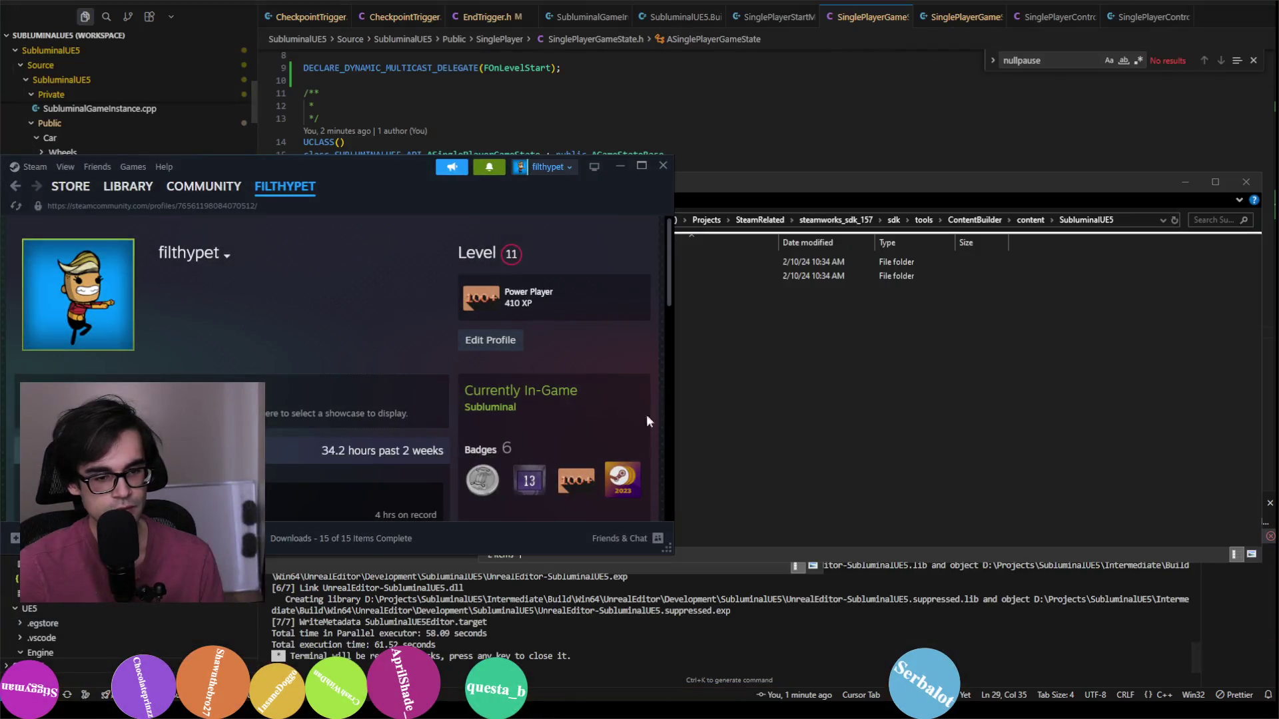
{"action": "triple_click", "coordinate": [524, 404]}
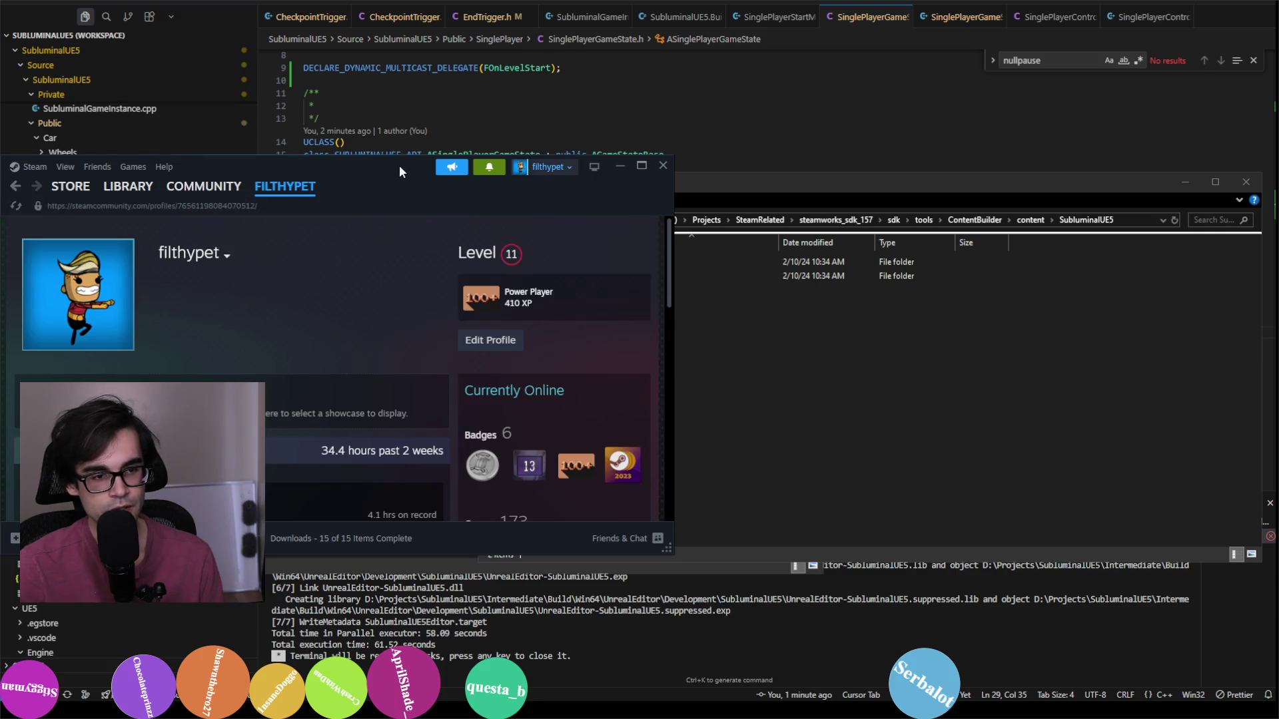
{"action": "key", "text": "alt+F4"}
Step: From the build's Engine window, go up to Windows and run SubluminalUE5.exe past its start screen
{"action": "left_click", "coordinate": [686, 434]}
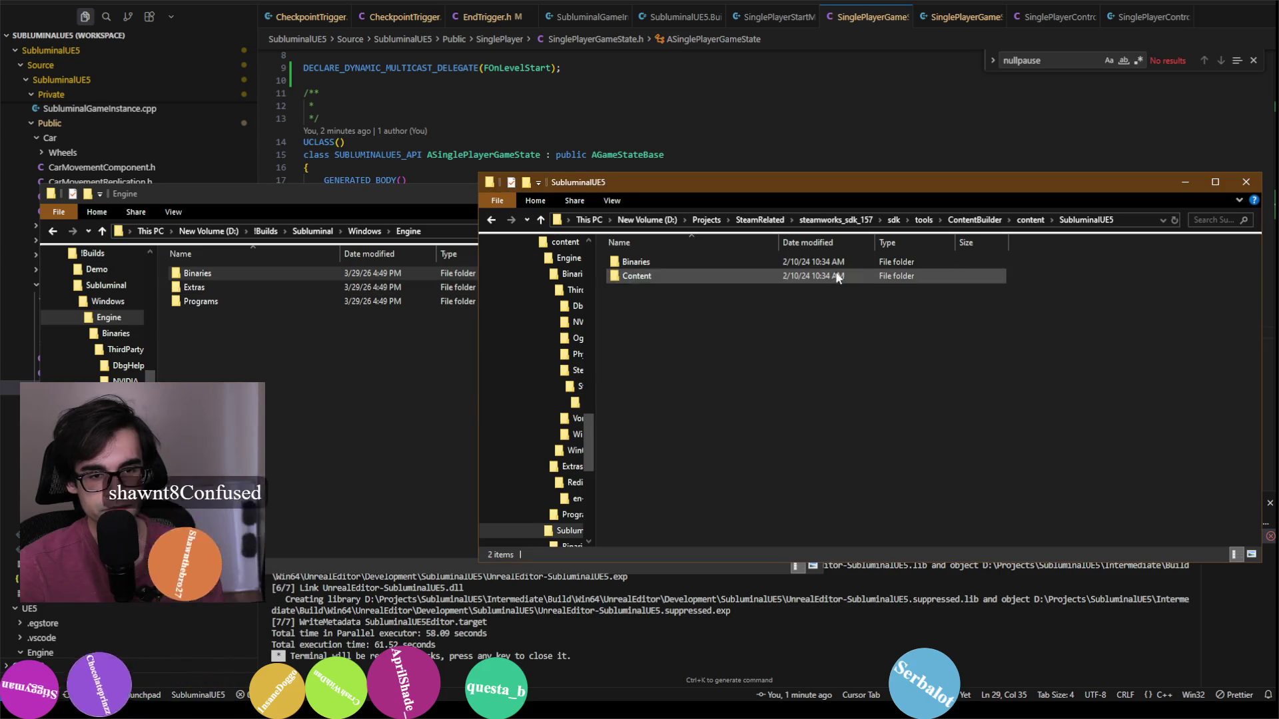
{"action": "left_click", "coordinate": [344, 409]}
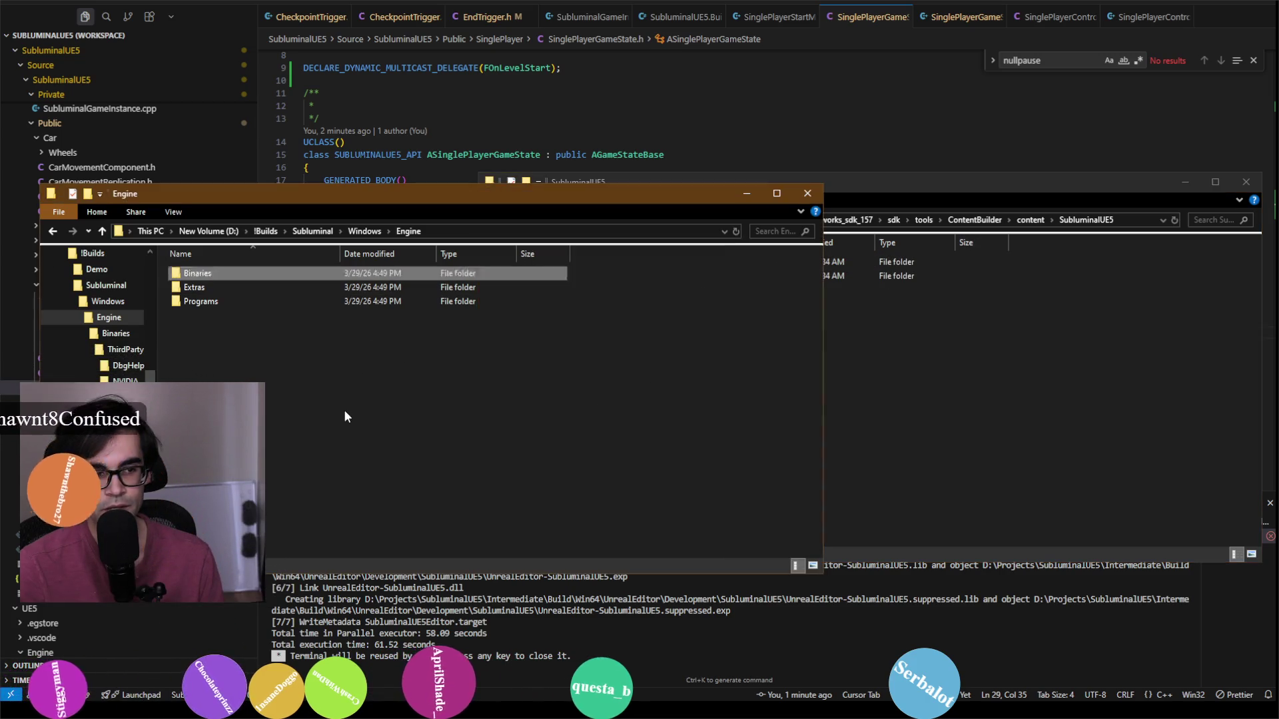
{"action": "left_click", "coordinate": [360, 233]}
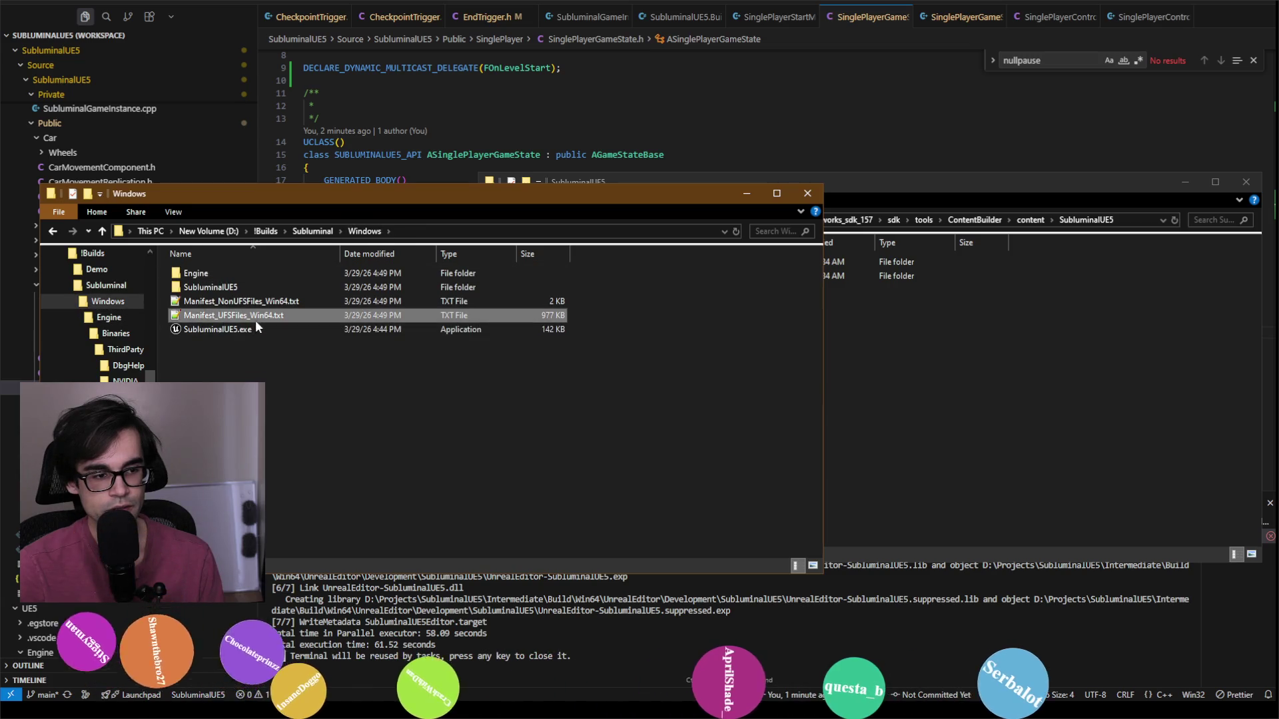
{"action": "double_click", "coordinate": [258, 331]}
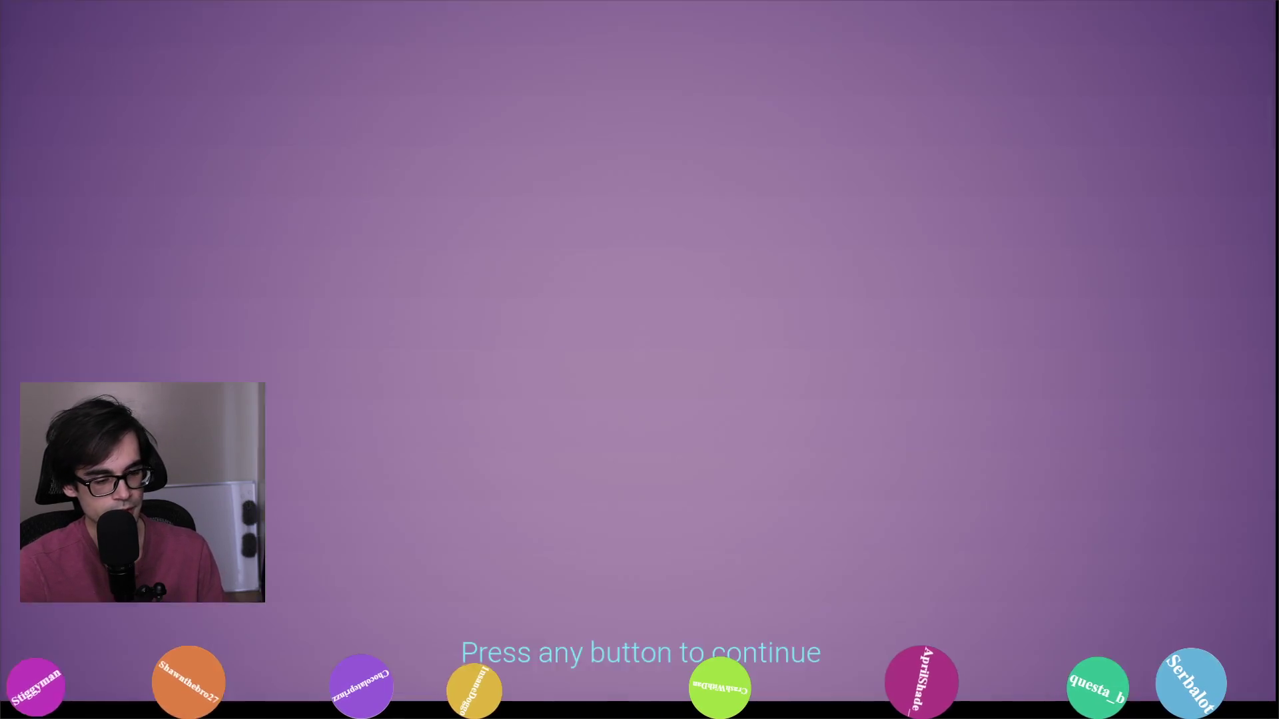
{"action": "left_click", "coordinate": [337, 67]}
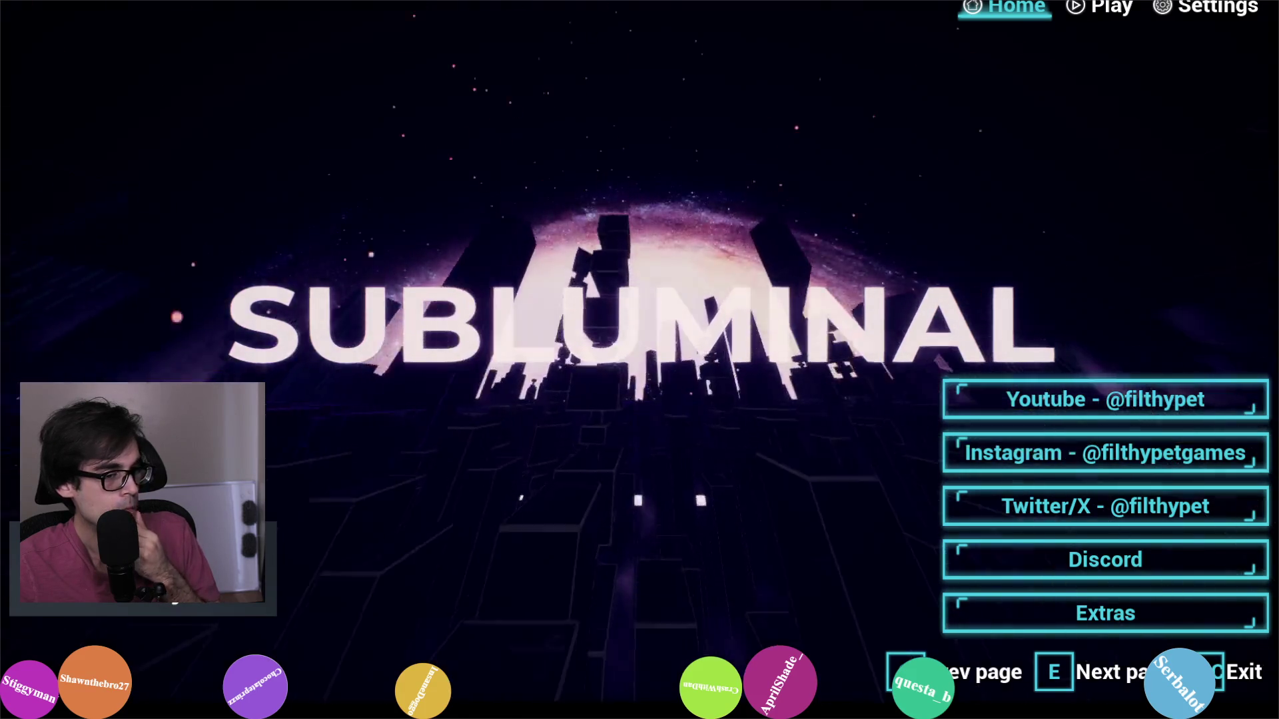
Step: View the game's Play page, then exit through the Quit game prompt
{"action": "left_click", "coordinate": [1107, 7]}
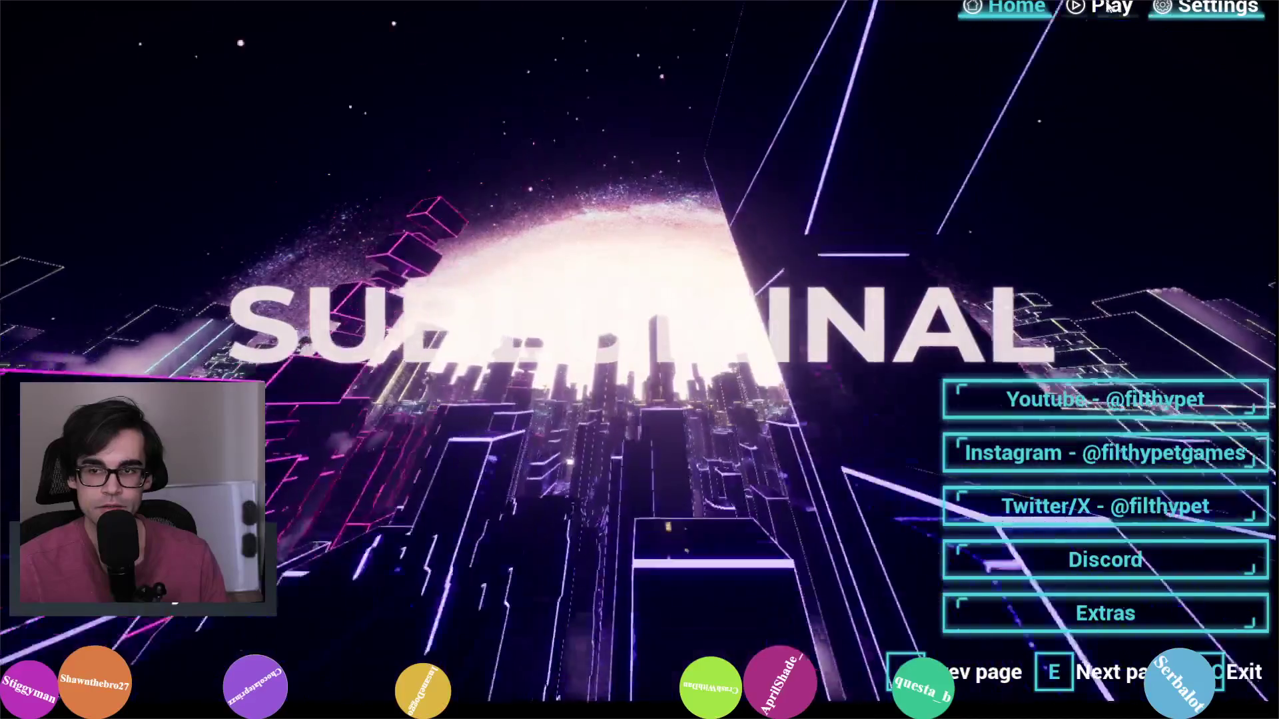
{"action": "key", "text": "Escape"}
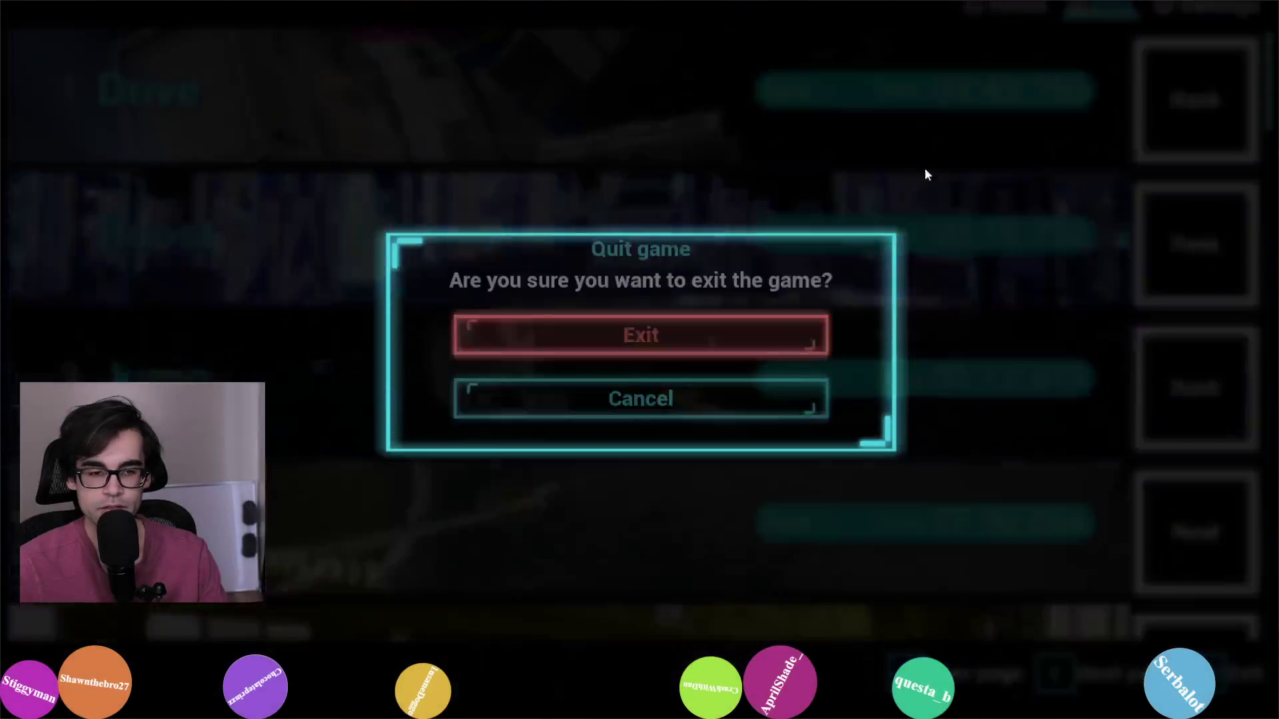
{"action": "left_click", "coordinate": [674, 341]}
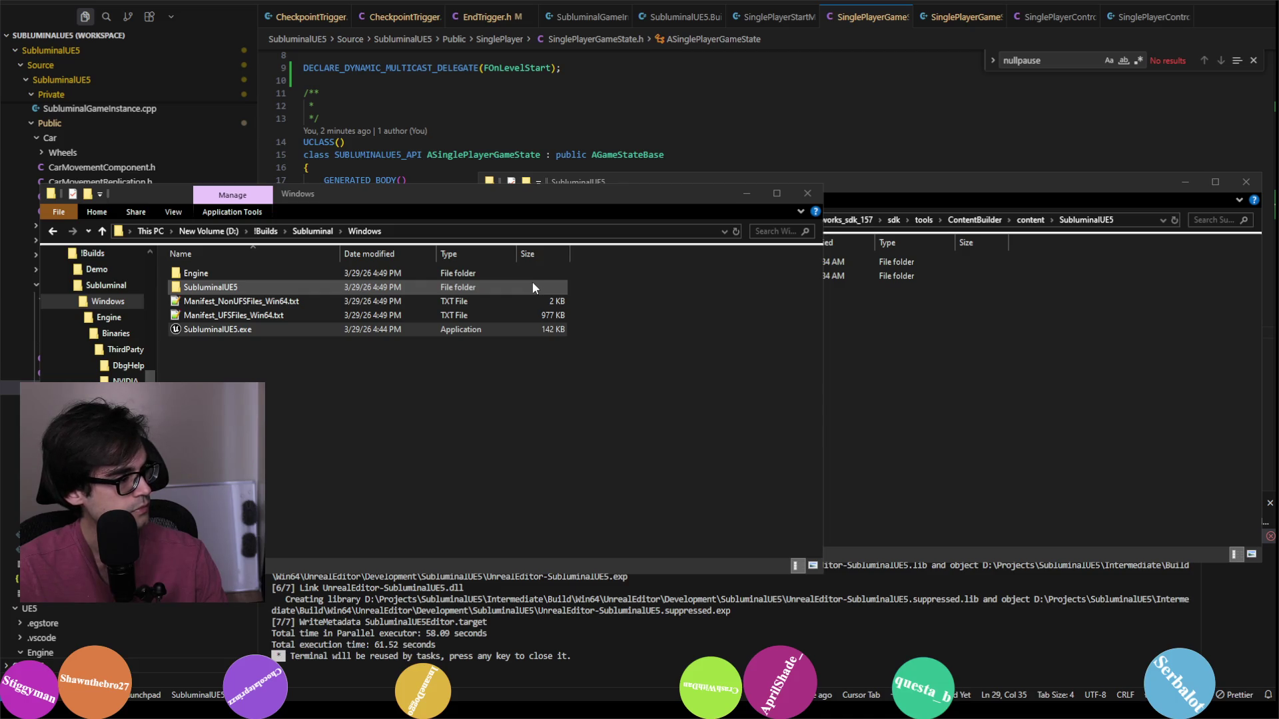
Step: Close the SubluminalUE5 ContentBuilder window, then open SubluminalUE5.uproject from the project folder in Unreal Editor
{"action": "left_click", "coordinate": [957, 378]}
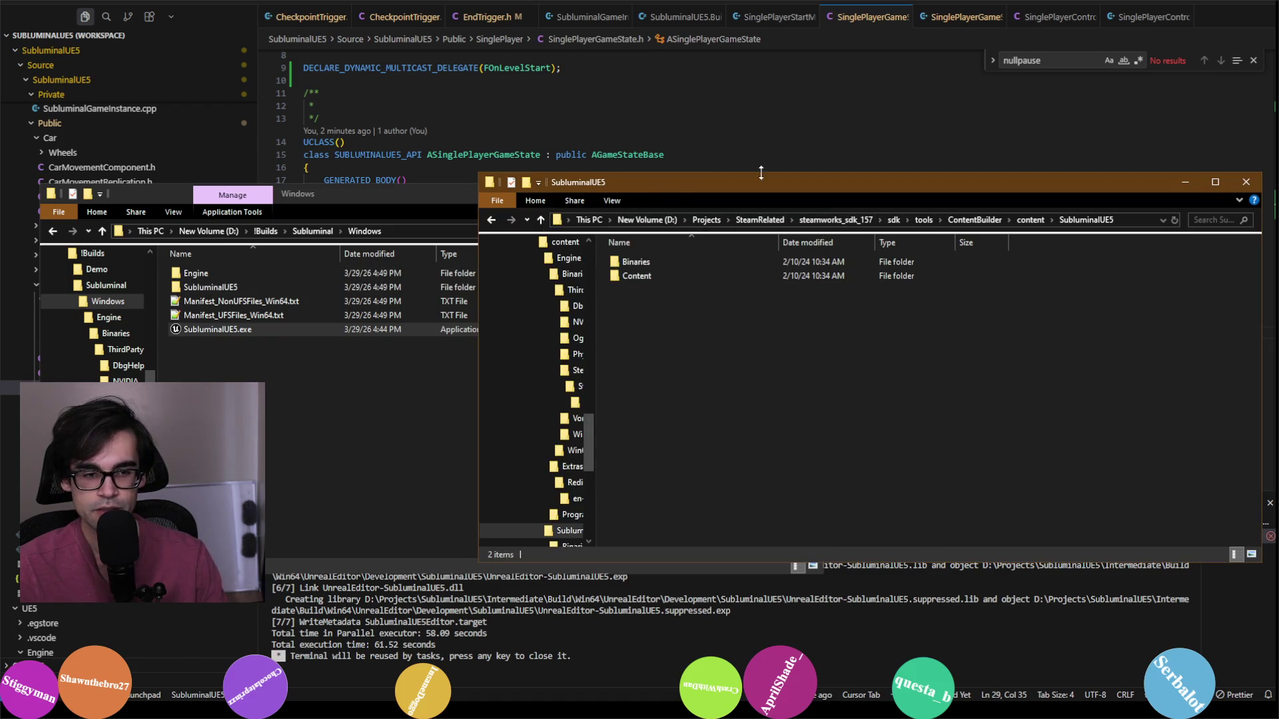
{"action": "left_click", "coordinate": [1245, 181]}
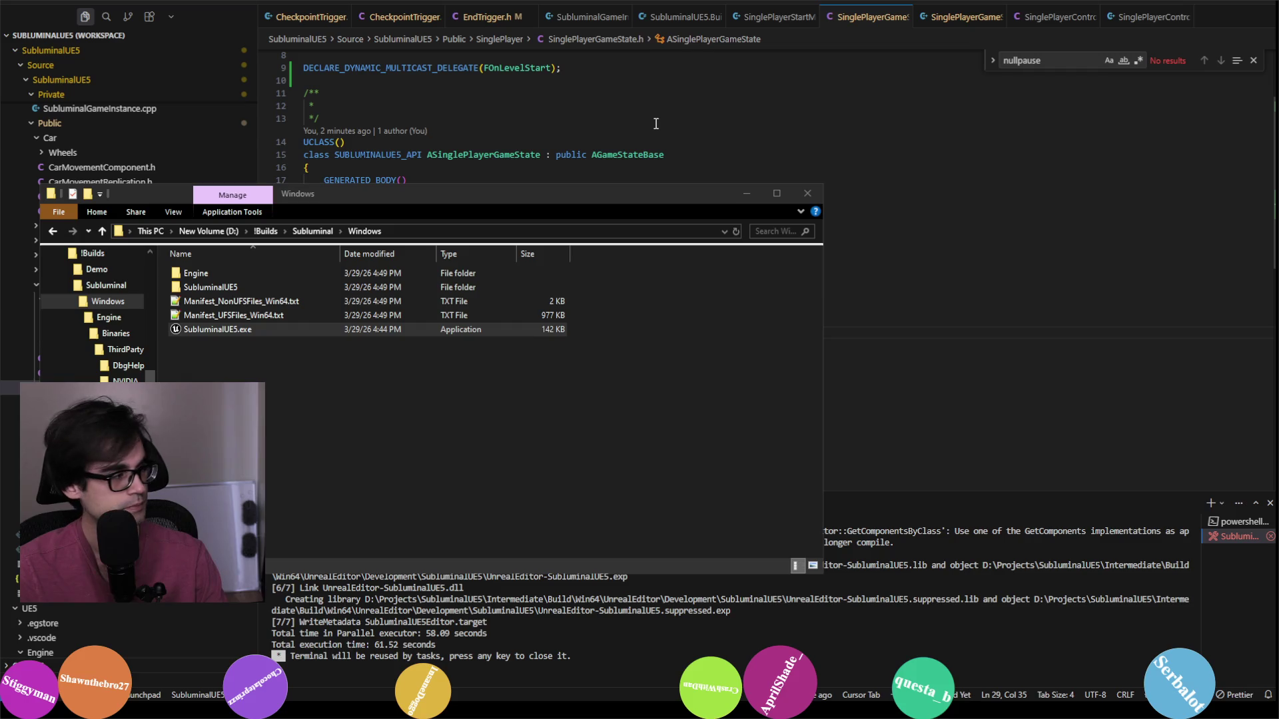
{"action": "key", "text": "alt+Tab"}
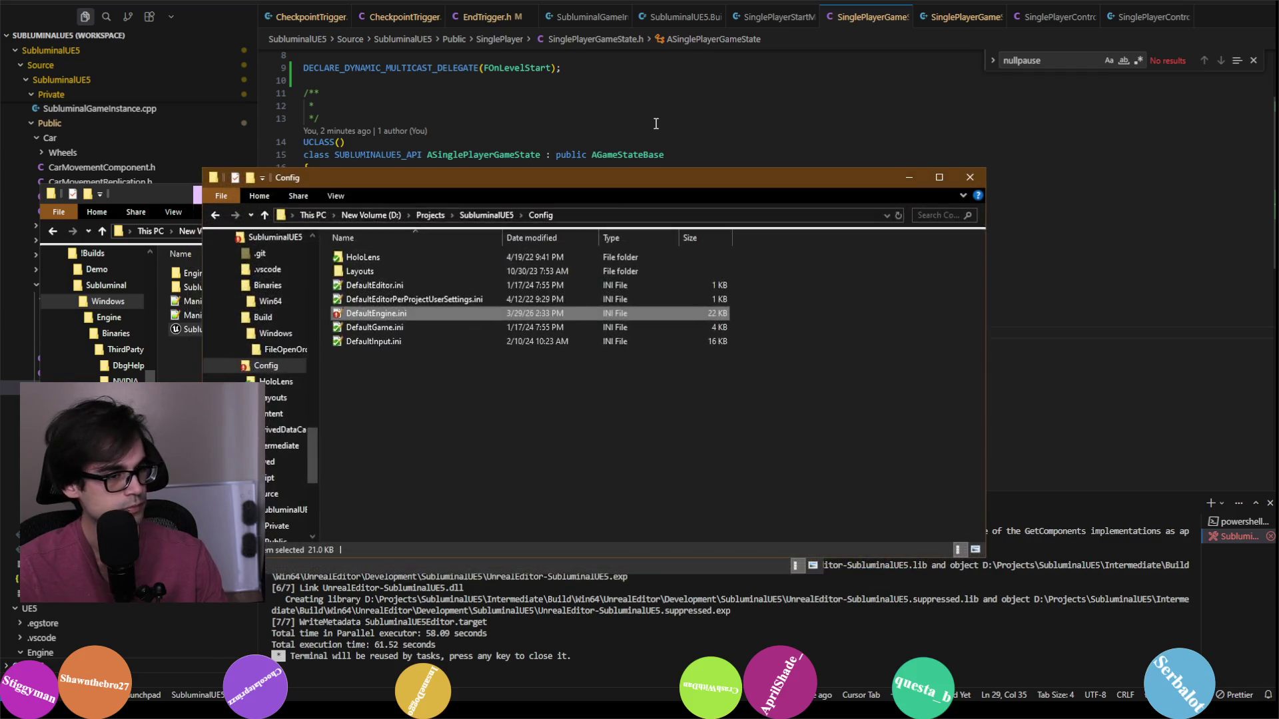
{"action": "left_click", "coordinate": [489, 216]}
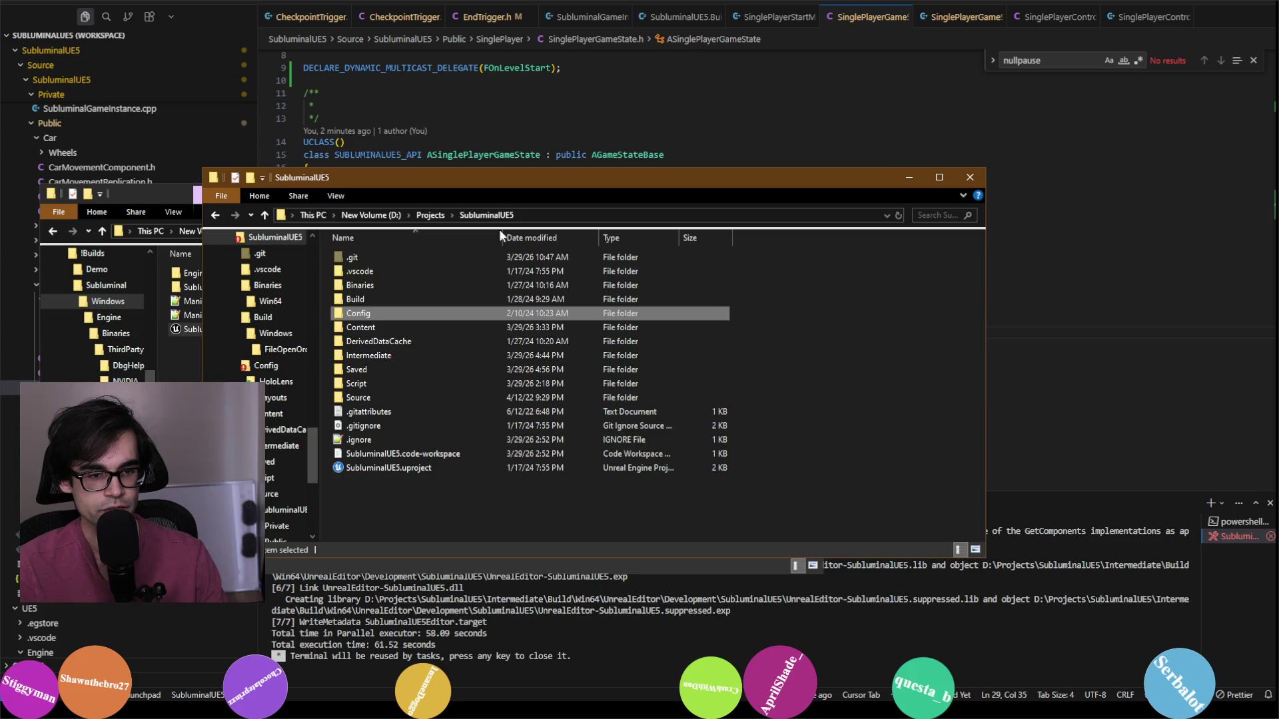
{"action": "double_click", "coordinate": [448, 467]}
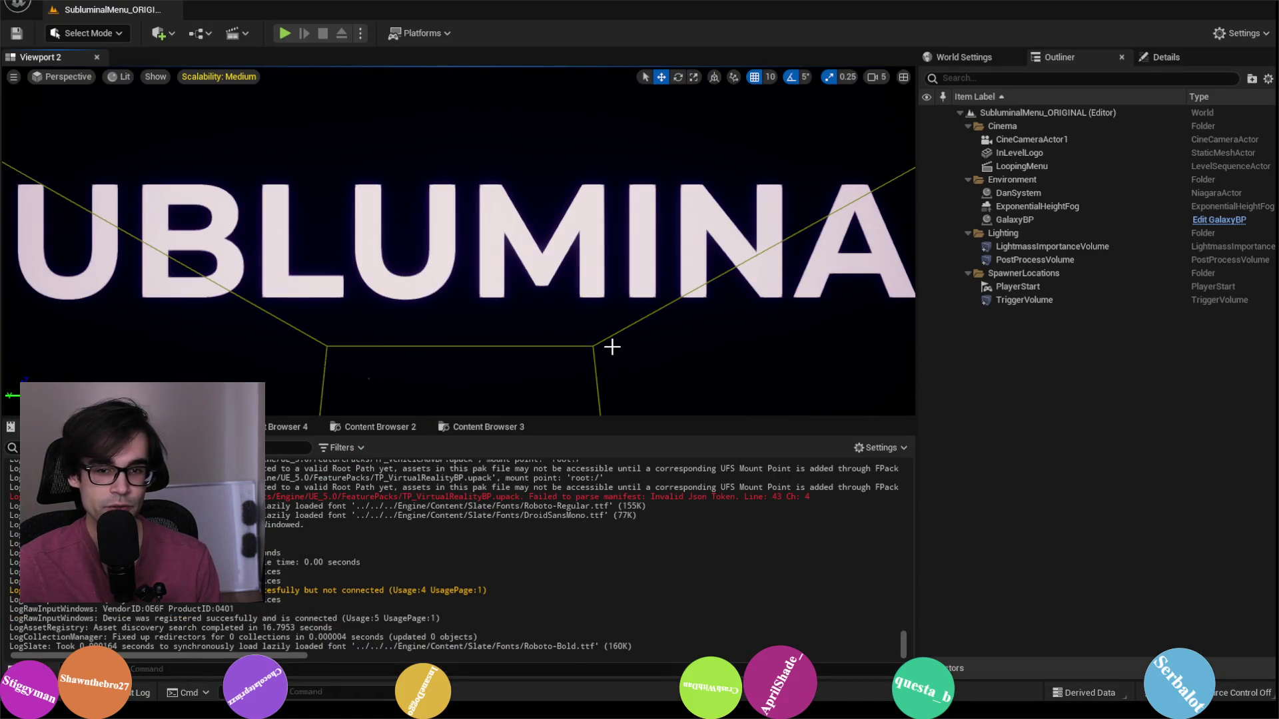
Step: Run the SubluminalMenu_ORIGINAL level as a Standalone Game from the play options menu
{"action": "left_click", "coordinate": [360, 33]}
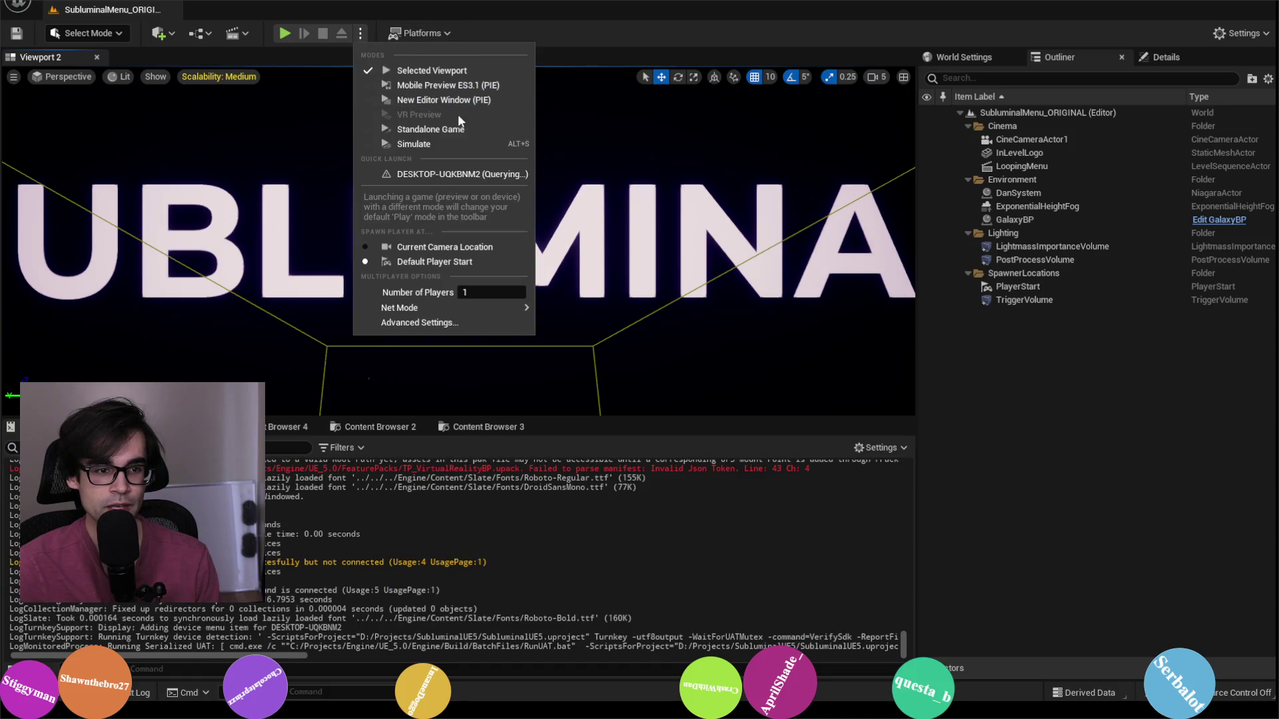
{"action": "left_click", "coordinate": [453, 131]}
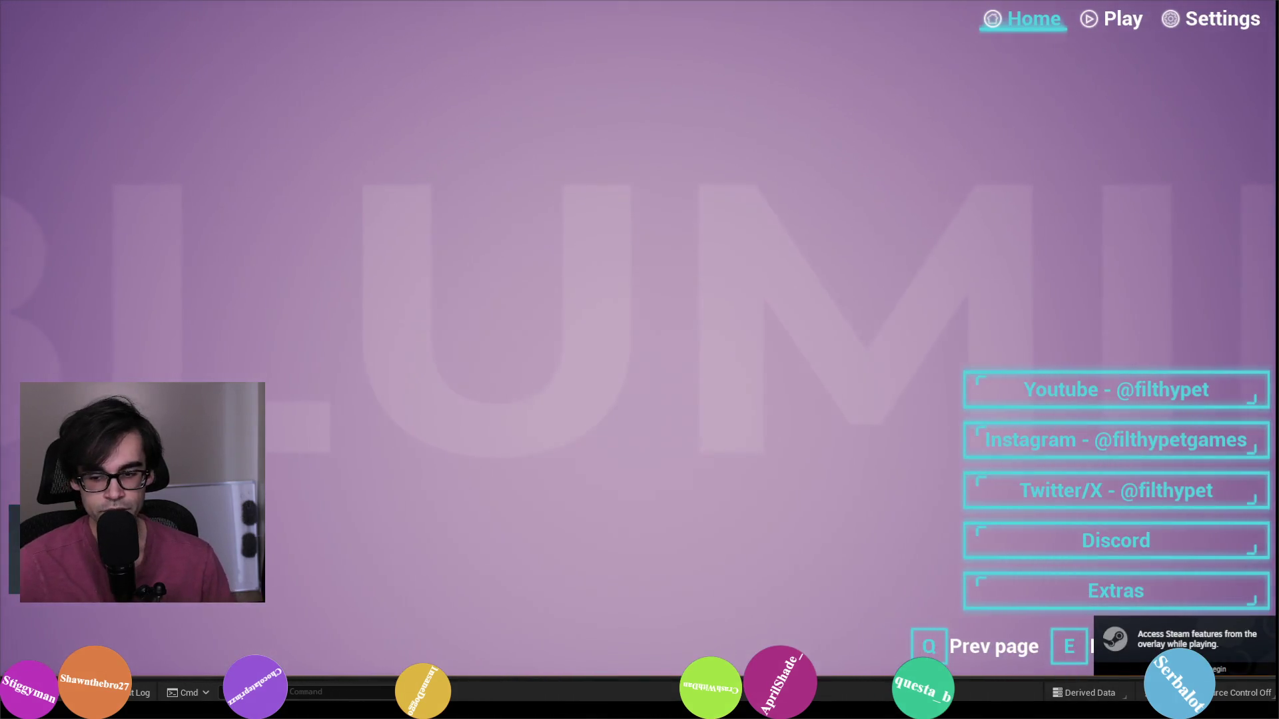
Step: Toggle the Steam overlay with Shift+Tab, open and close Game Overview, then exit the game
{"action": "key", "text": "shift+Tab"}
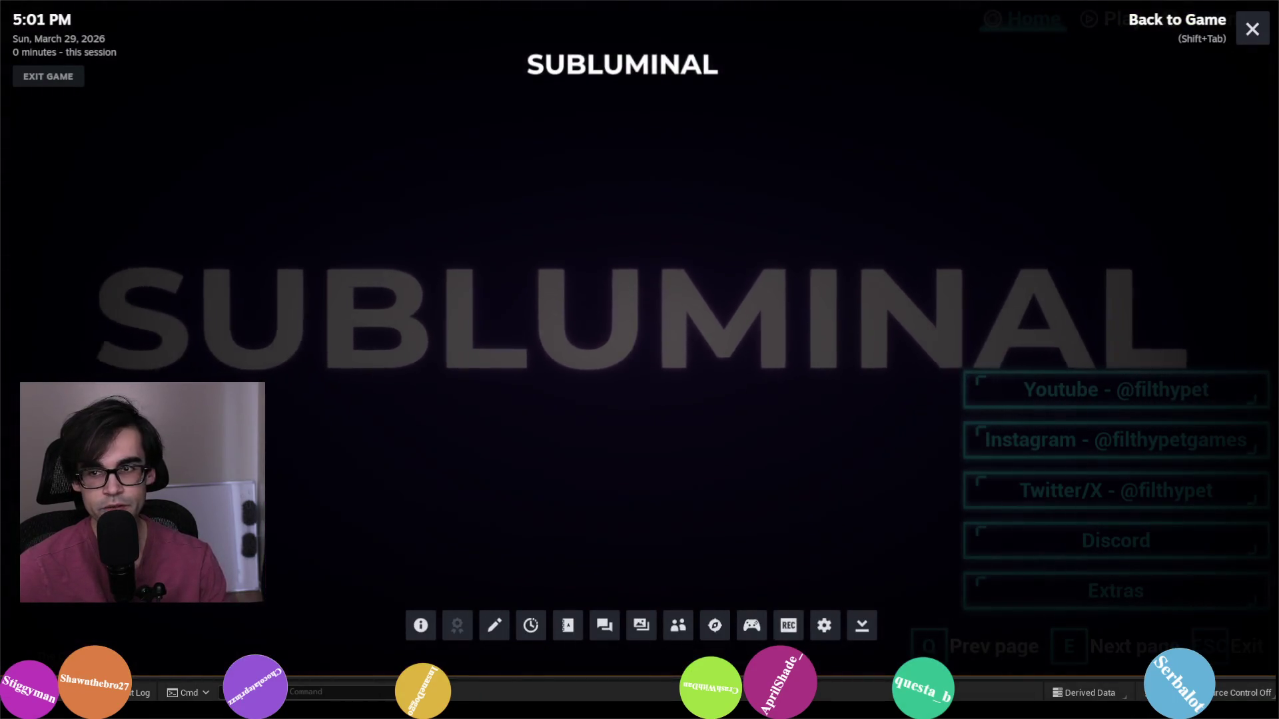
{"action": "key", "text": "shift+Tab"}
{"action": "key", "text": "shift+Tab"}
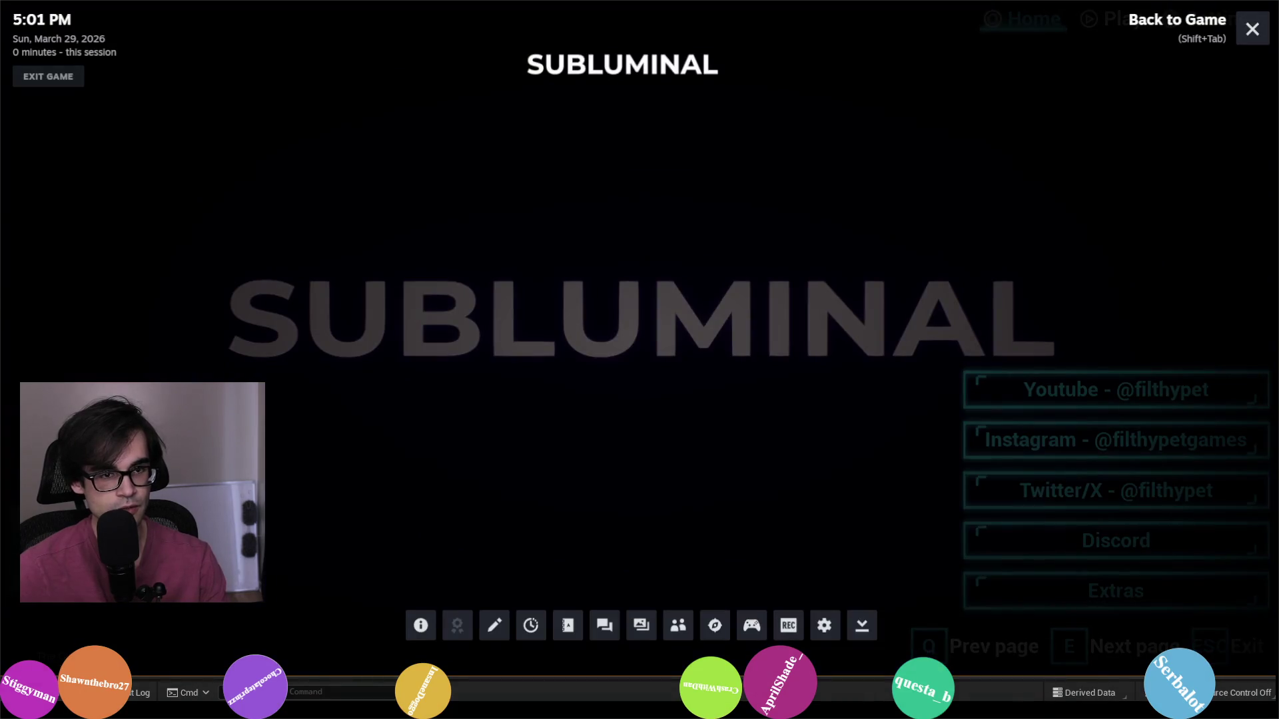
{"action": "key", "text": "shift+Tab"}
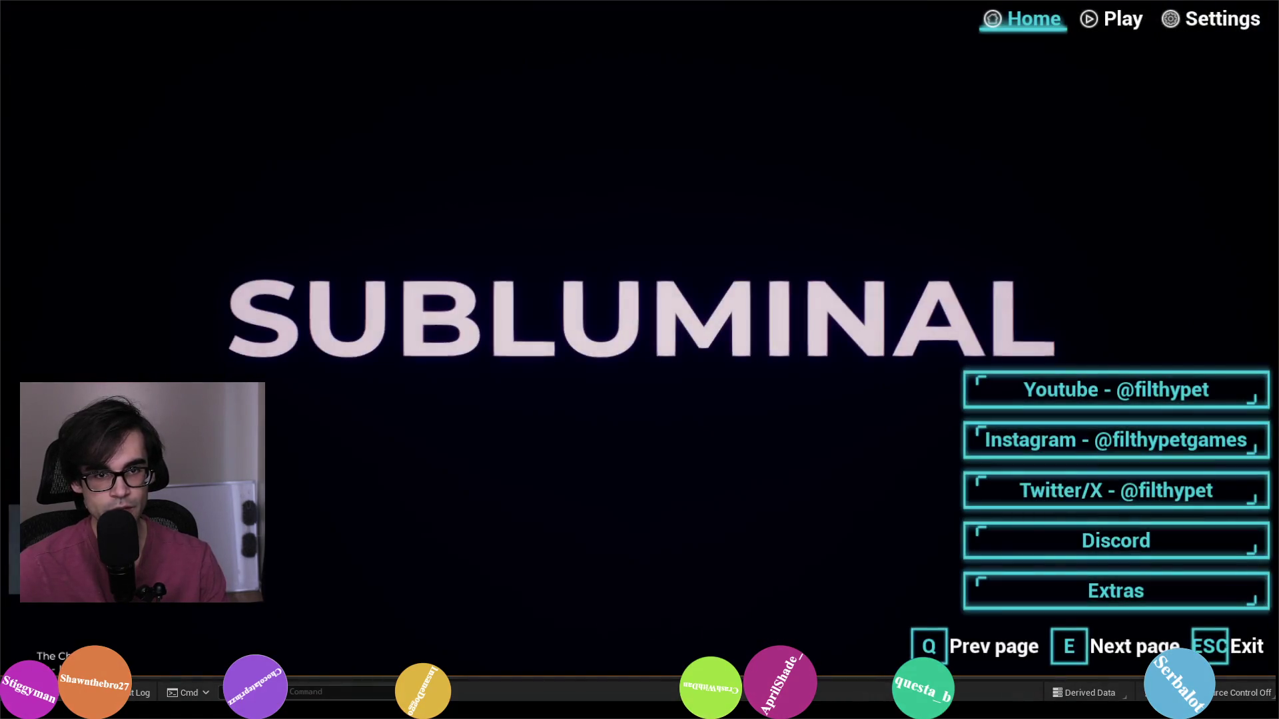
{"action": "key", "text": "shift+Tab"}
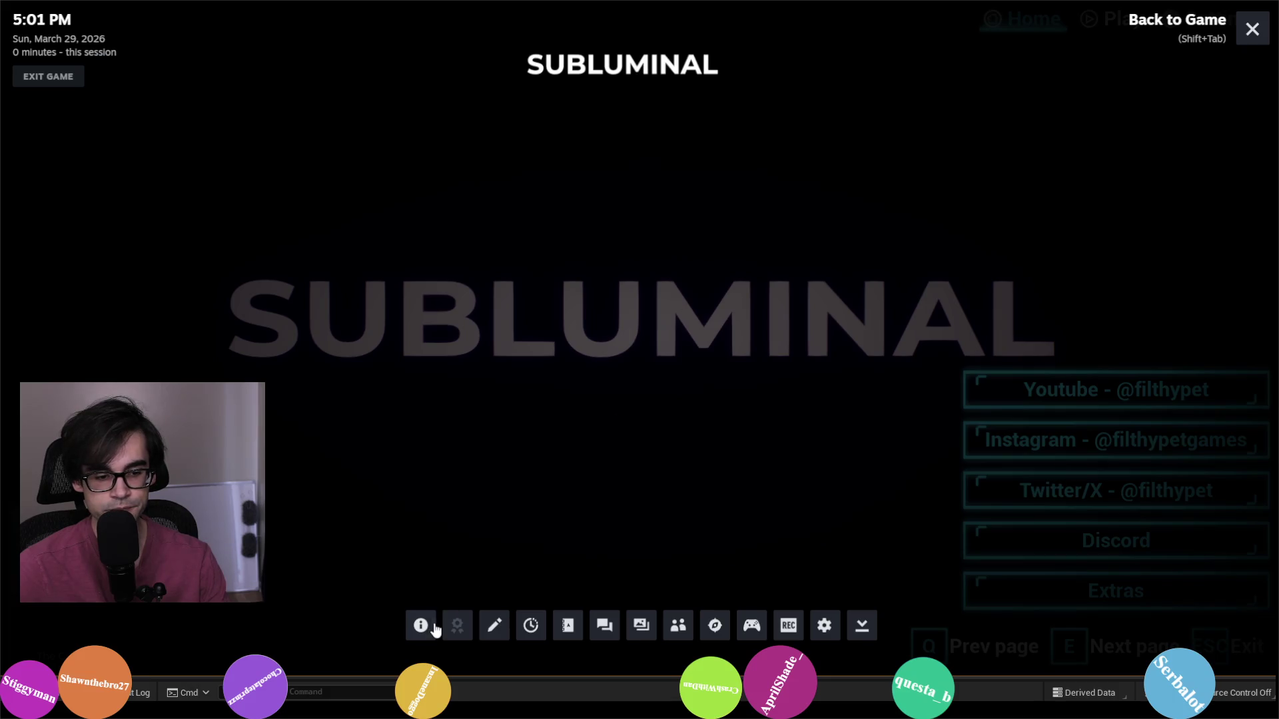
{"action": "left_click", "coordinate": [426, 630]}
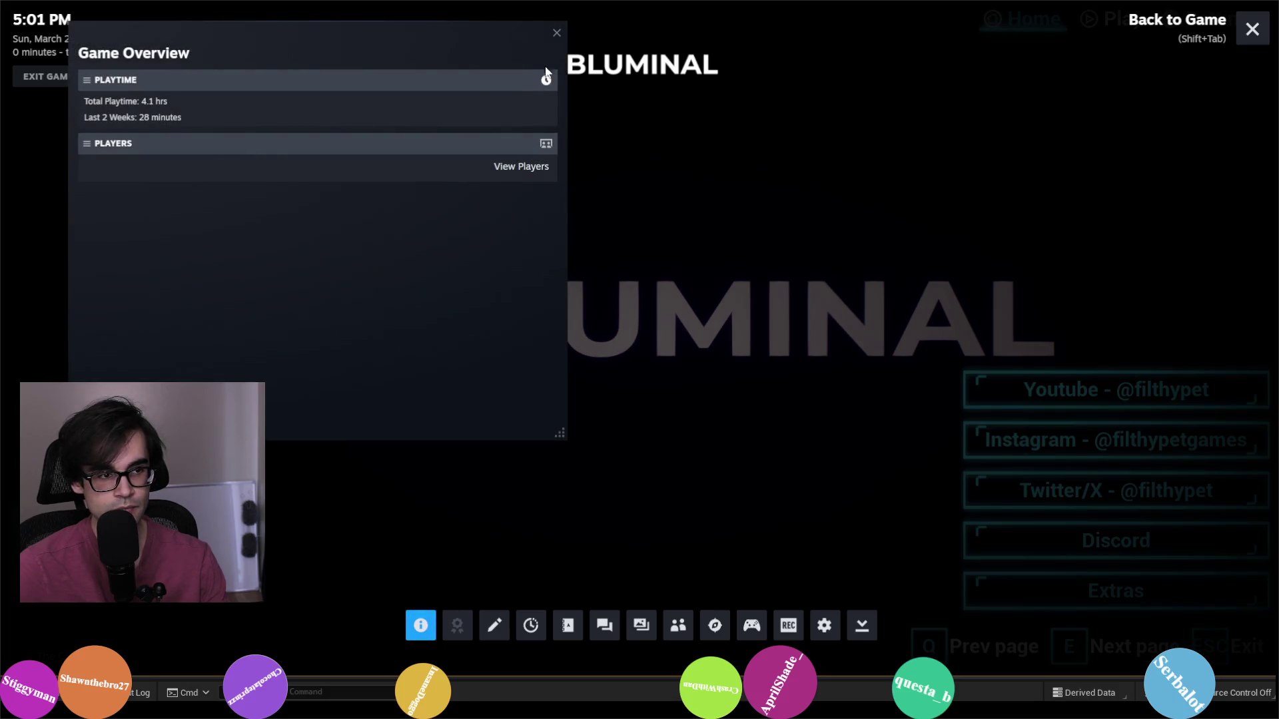
{"action": "left_click", "coordinate": [557, 33]}
{"action": "key", "text": "shift+Tab"}
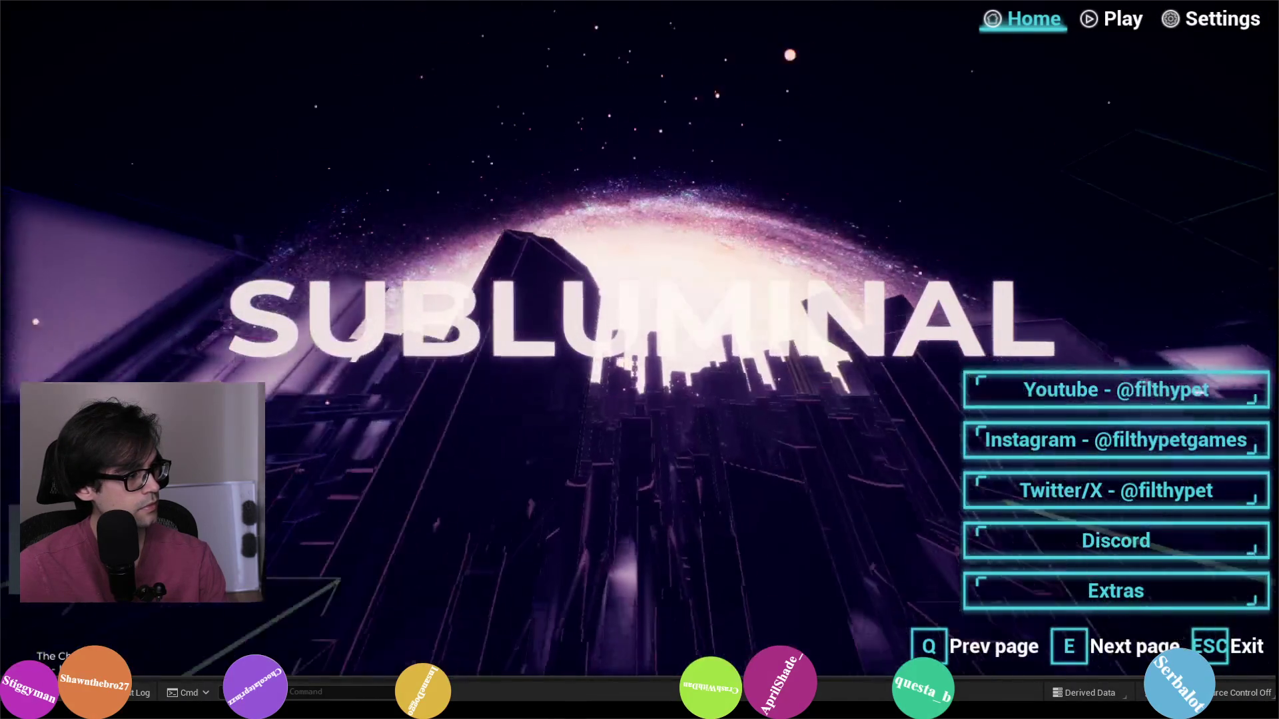
{"action": "key", "text": "Escape"}
{"action": "left_click", "coordinate": [648, 345]}
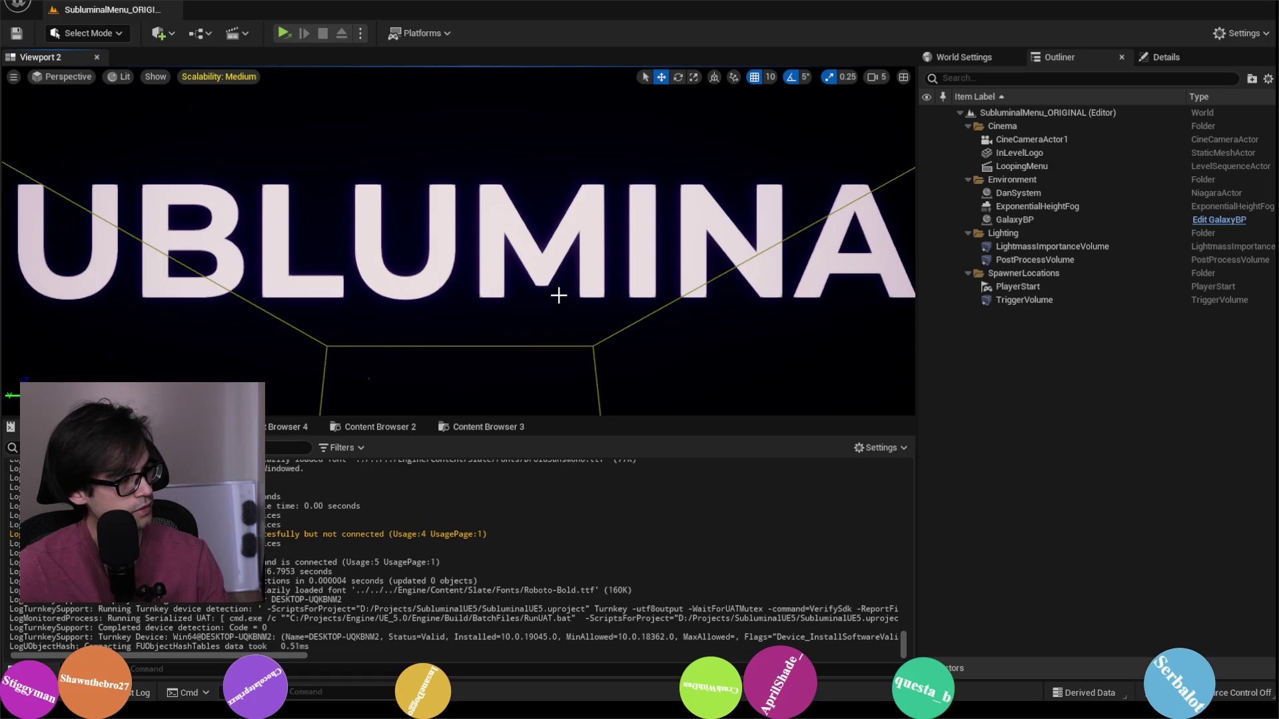
Step: Search 'steam api not found unreal packaged game' in a new Brave tab
{"action": "key", "text": "alt+Tab"}
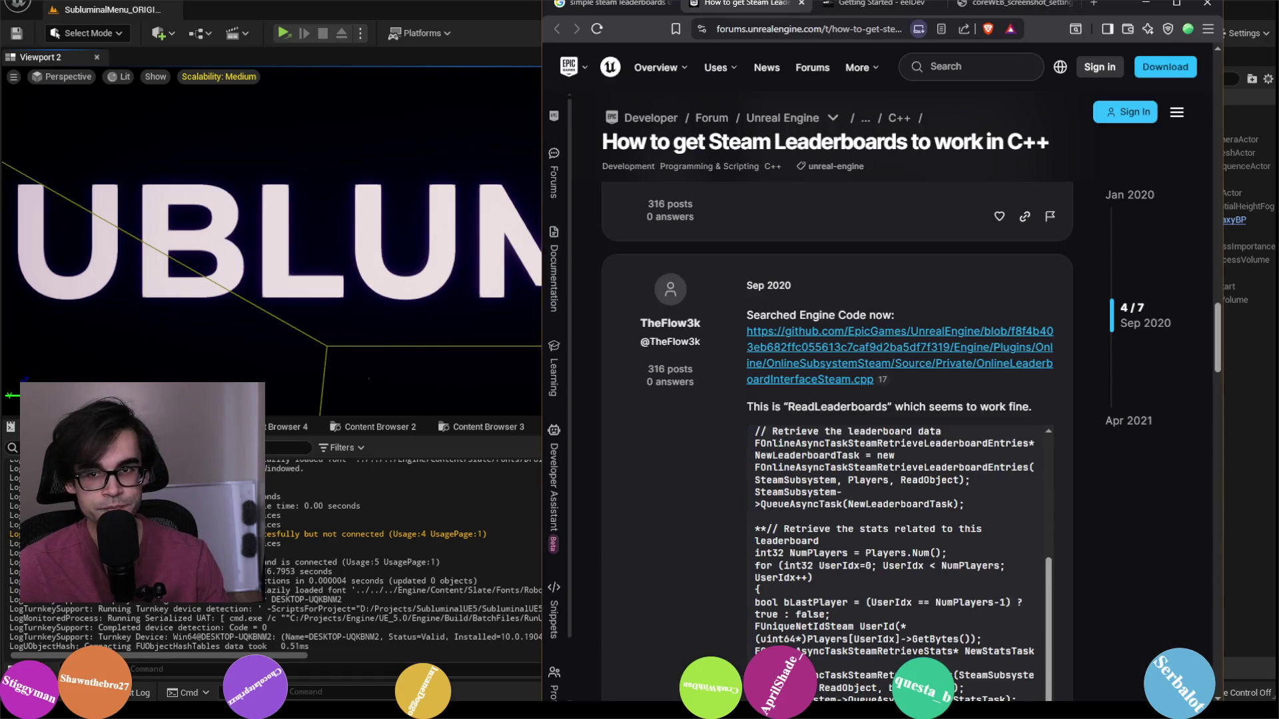
{"action": "left_click", "coordinate": [1085, 7]}
{"action": "type", "text": "steam"}
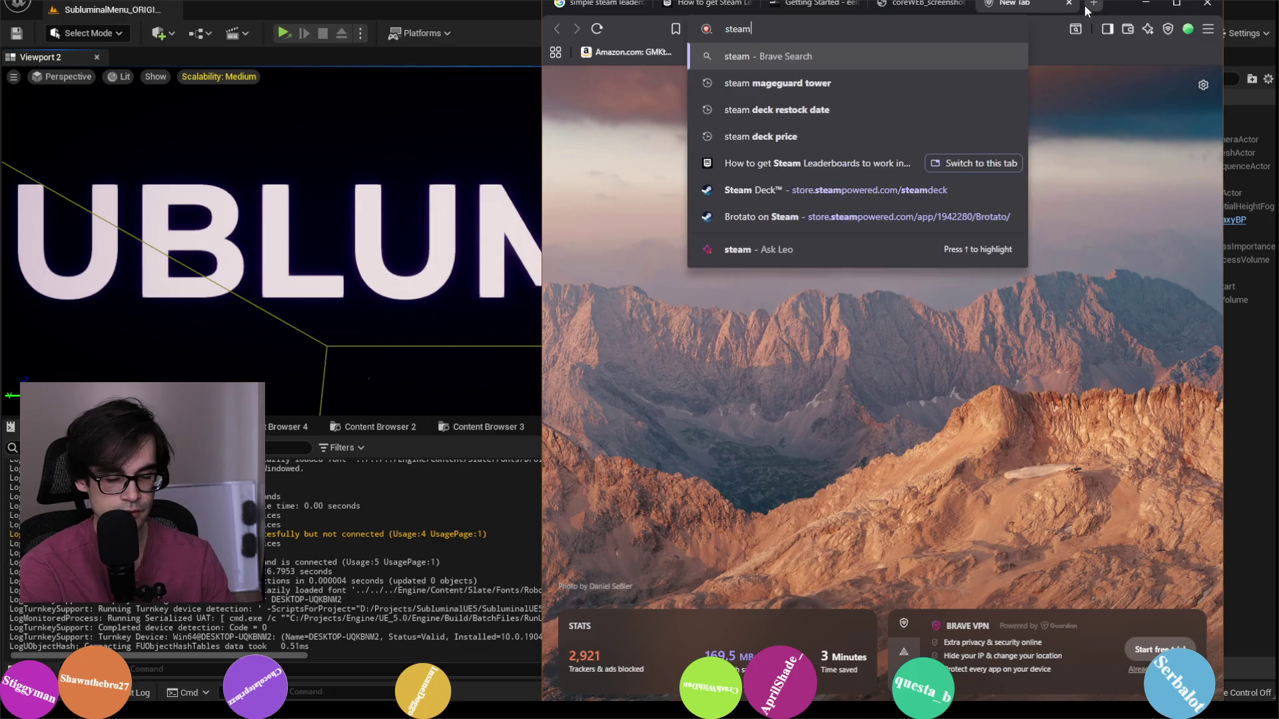
{"action": "type", "text": " api not found "}
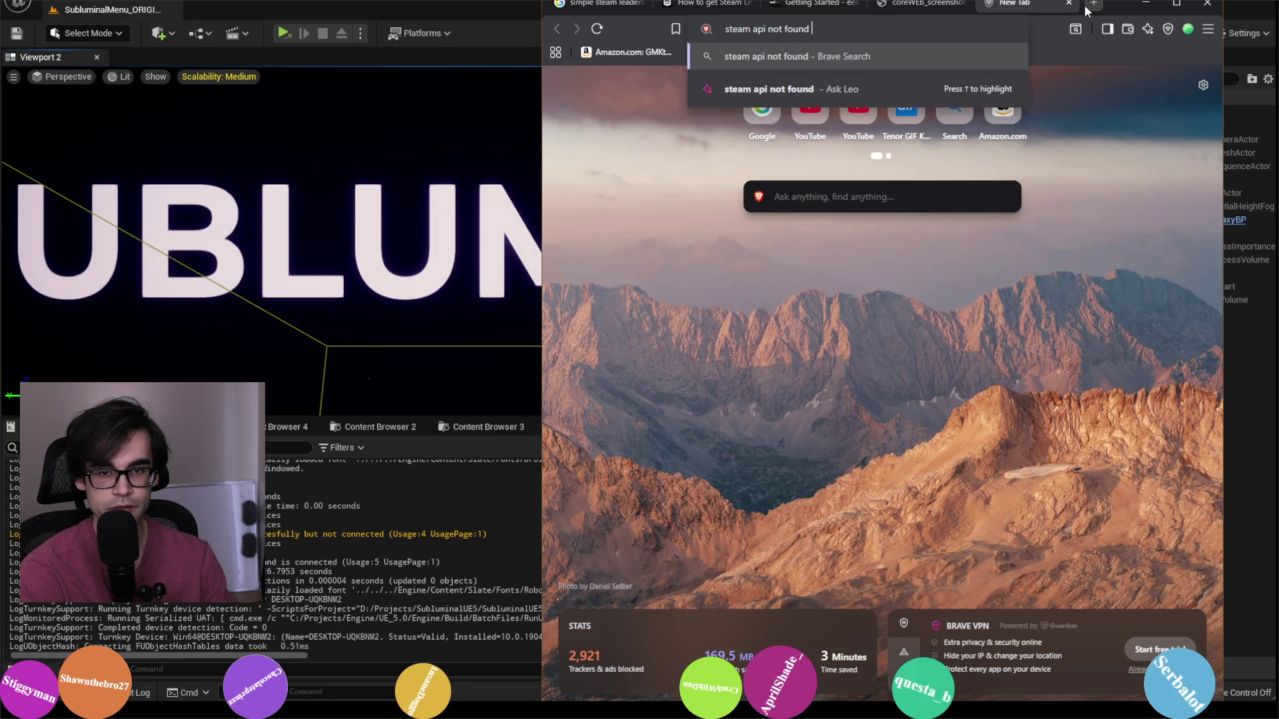
{"action": "type", "text": "unreal pack"}
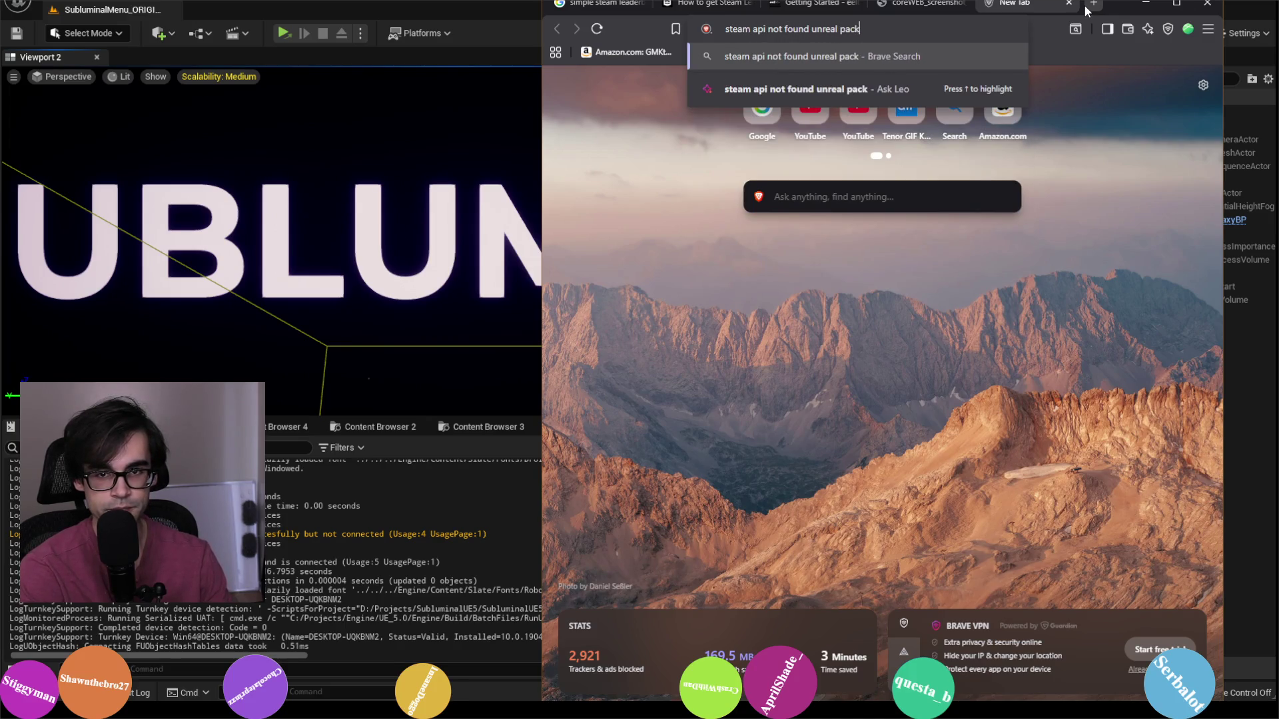
{"action": "type", "text": "aged game"}
{"action": "key", "text": "Return"}
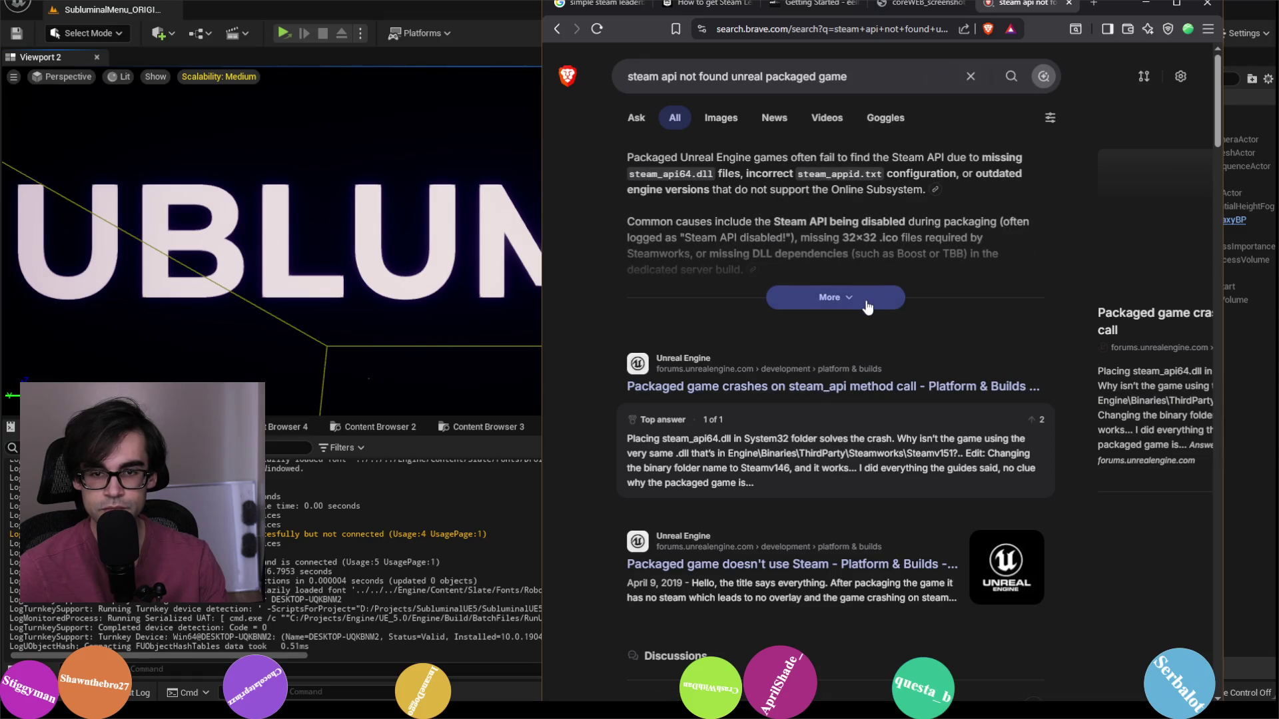
Step: Expand the AI answer, highlight steam_appid.txt, and open 'Packaged game doesn't use Steam' in a background tab
{"action": "left_click", "coordinate": [864, 305]}
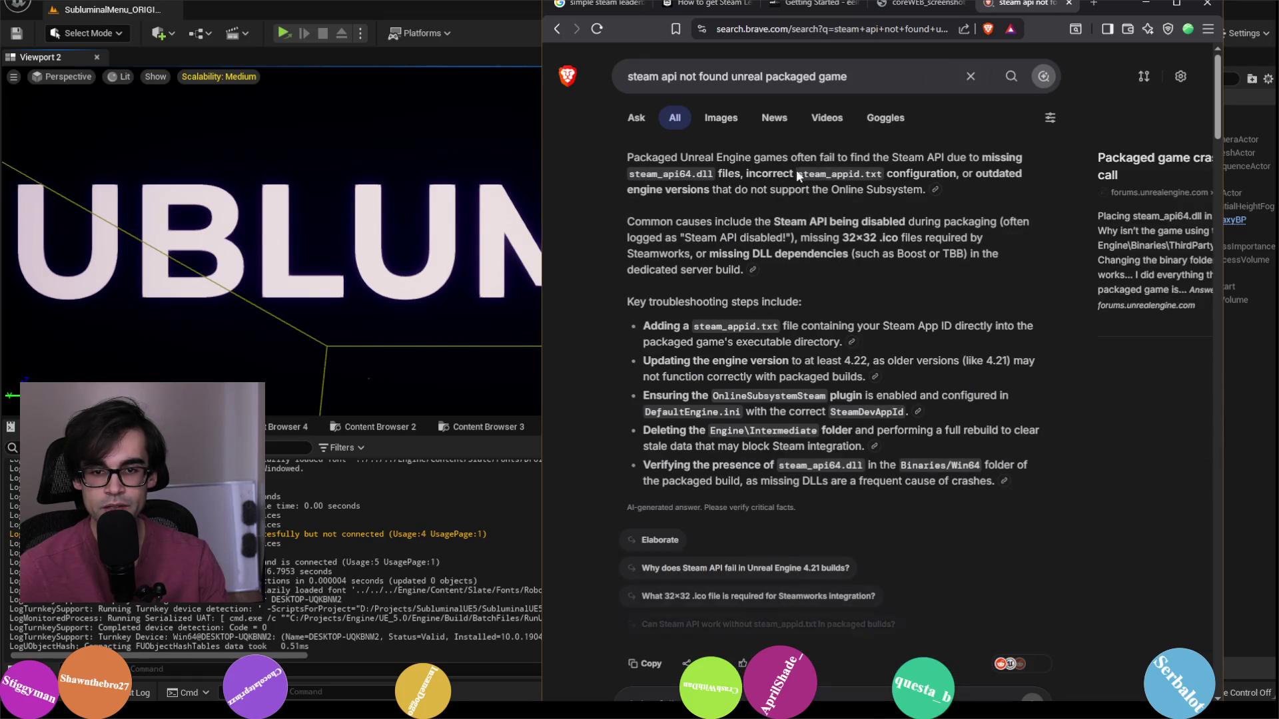
{"action": "left_click_drag", "start_coordinate": [798, 173], "coordinate": [885, 173]}
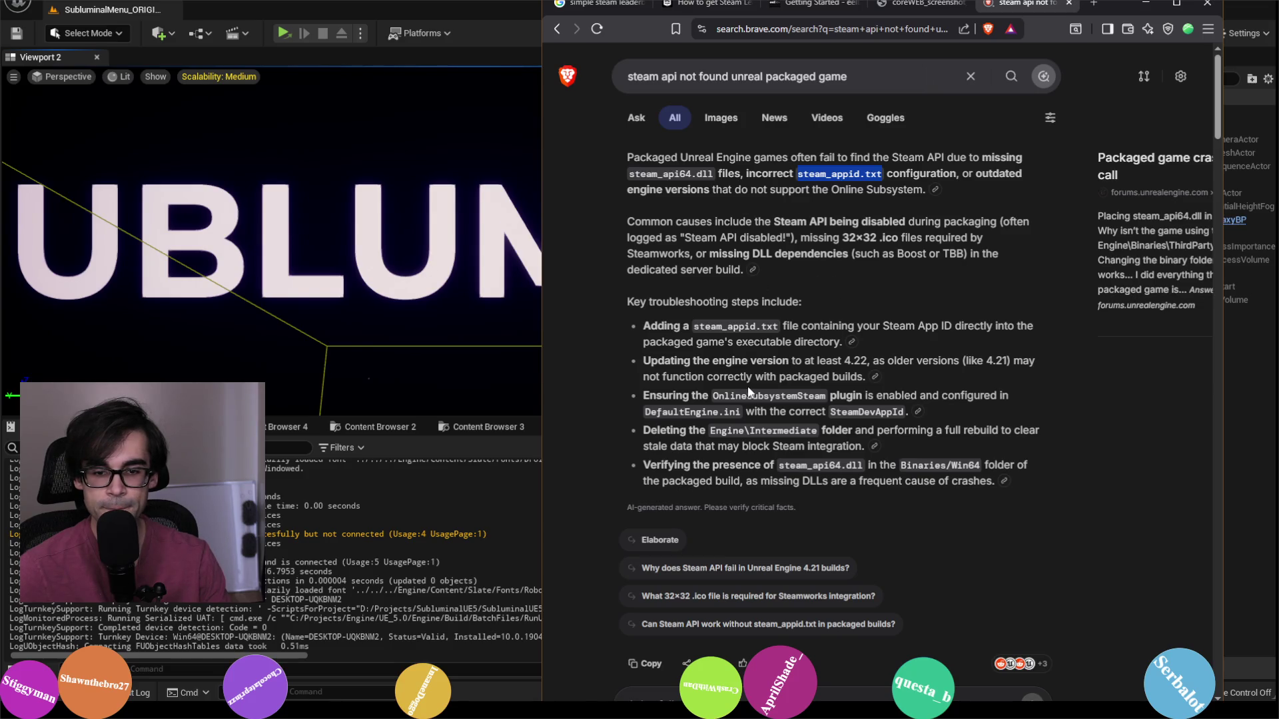
{"action": "scroll", "coordinate": [749, 393], "scroll_direction": "down", "scroll_amount": 8}
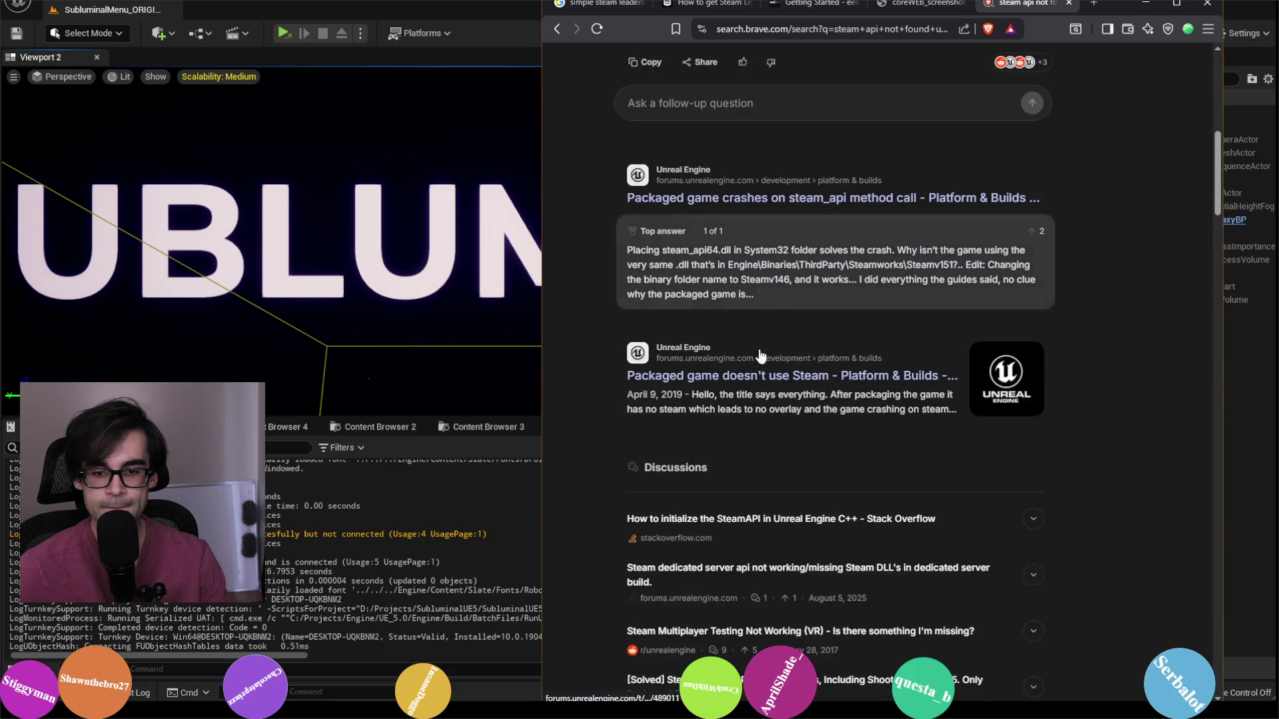
{"action": "middle_click", "coordinate": [751, 377]}
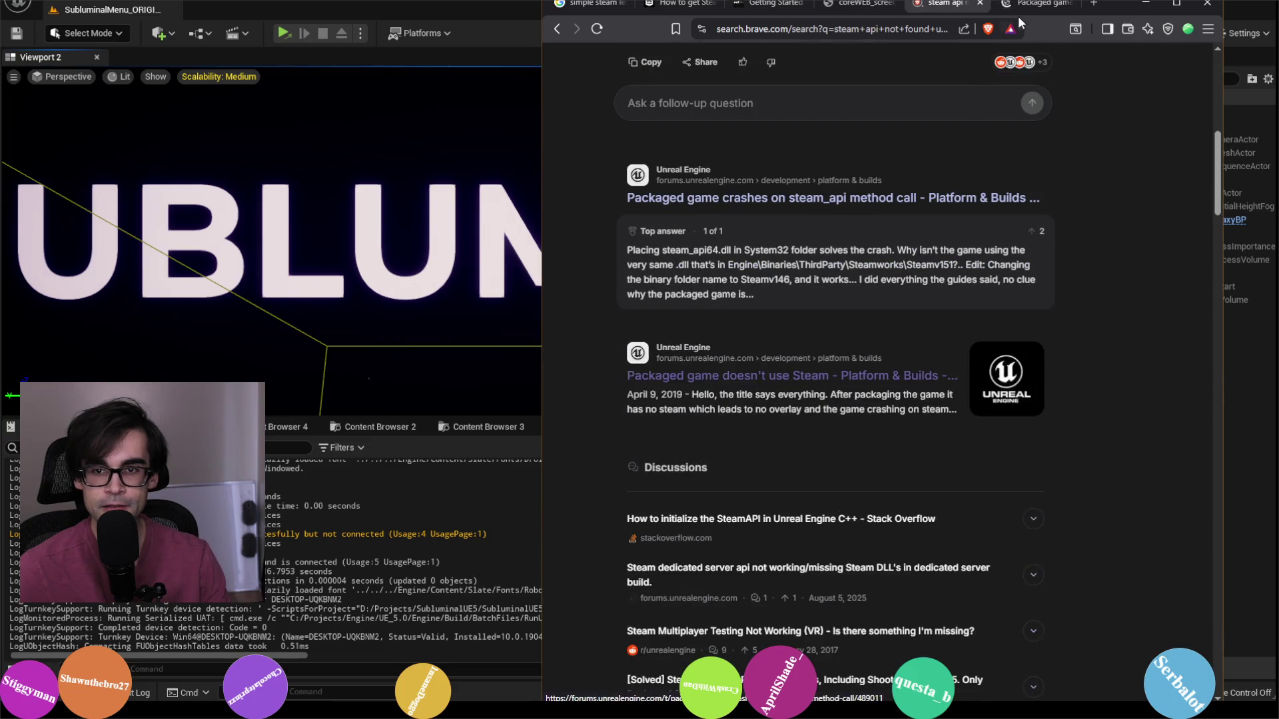
Step: Scroll the 'Packaged game doesn't use Steam' thread down to the reply with DefaultEngine.ini OnlineSubsystemSteam settings
{"action": "left_click", "coordinate": [1035, 4]}
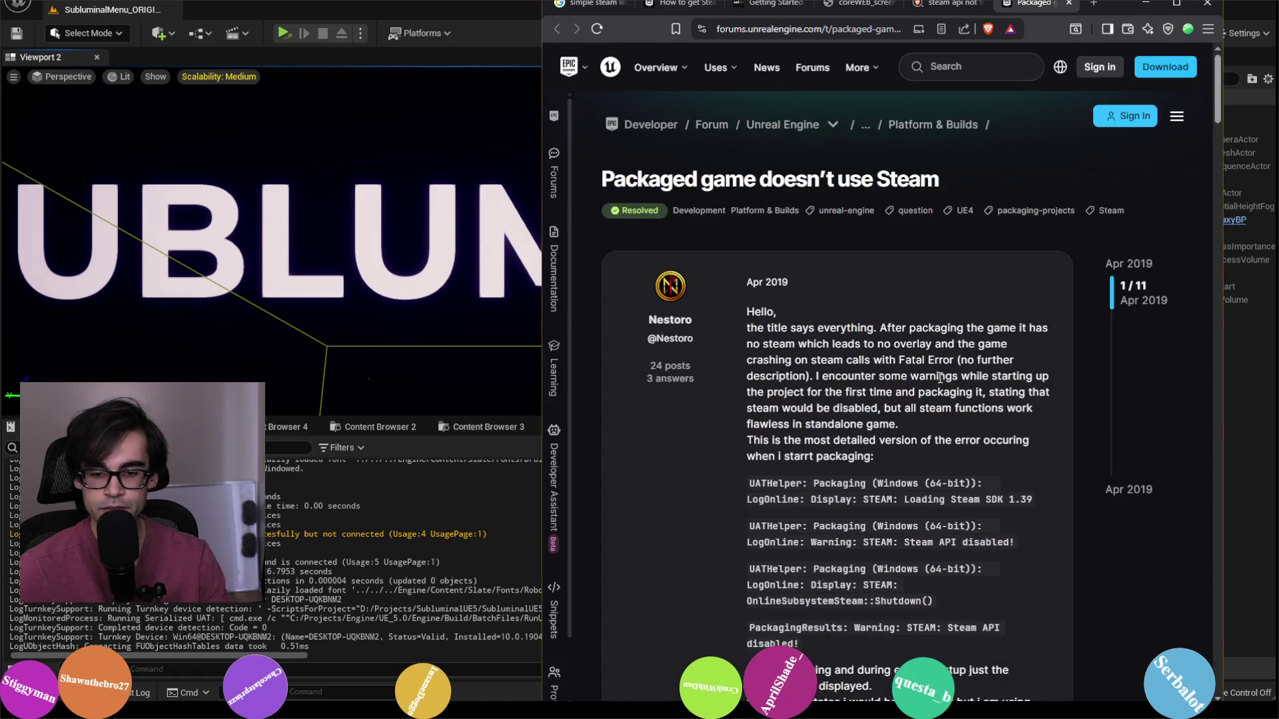
{"action": "scroll", "coordinate": [939, 376], "scroll_direction": "down", "scroll_amount": 8}
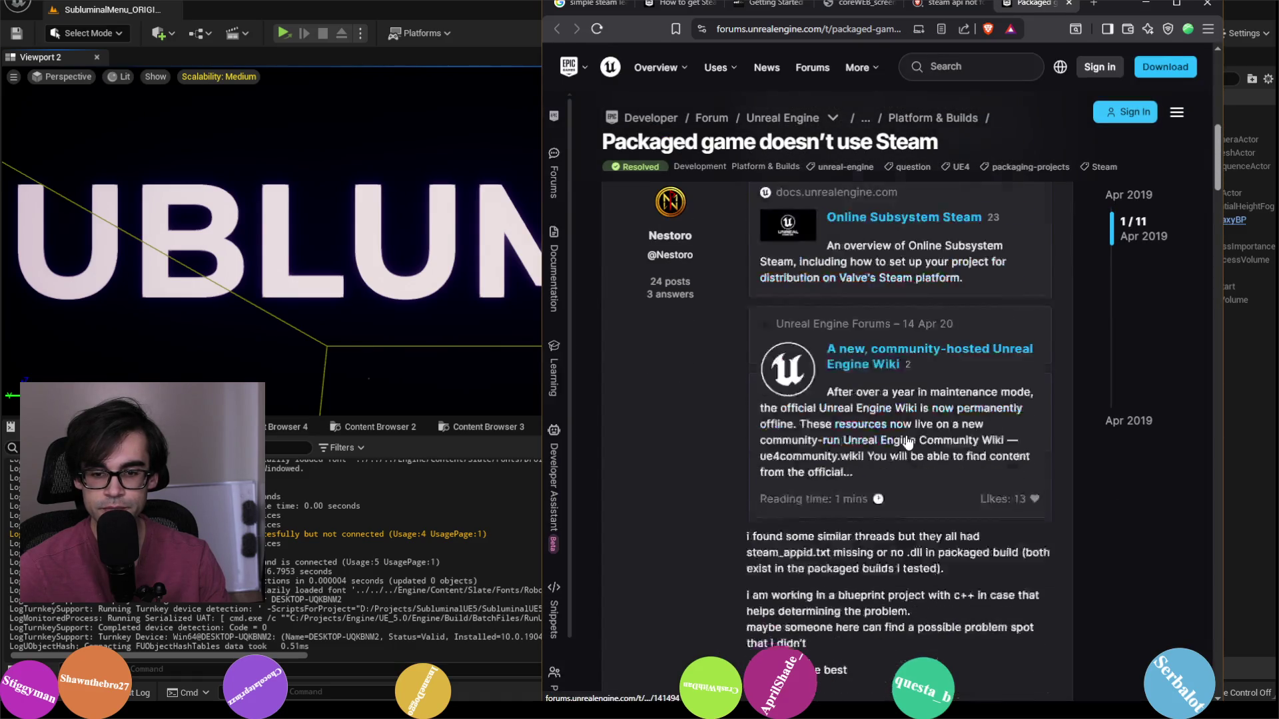
{"action": "scroll", "coordinate": [907, 441], "scroll_direction": "down", "scroll_amount": 5}
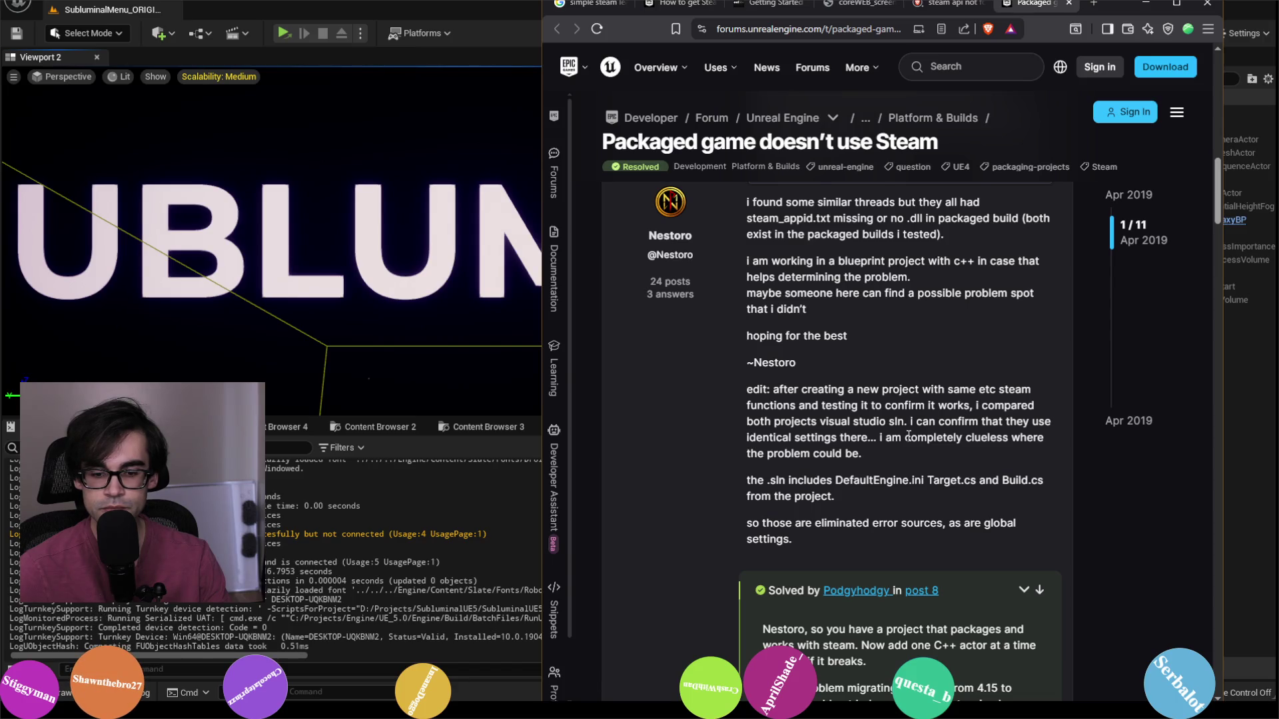
{"action": "scroll", "coordinate": [907, 434], "scroll_direction": "down", "scroll_amount": 5}
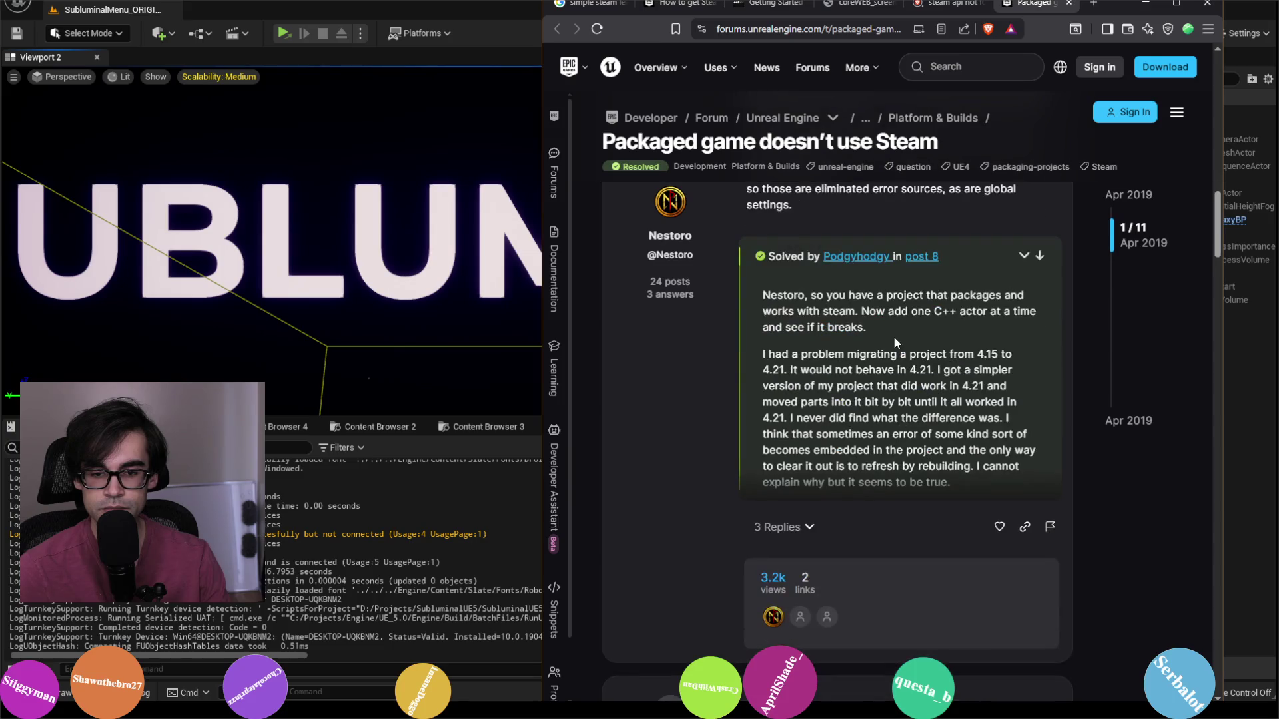
{"action": "scroll", "coordinate": [879, 446], "scroll_direction": "down", "scroll_amount": 6}
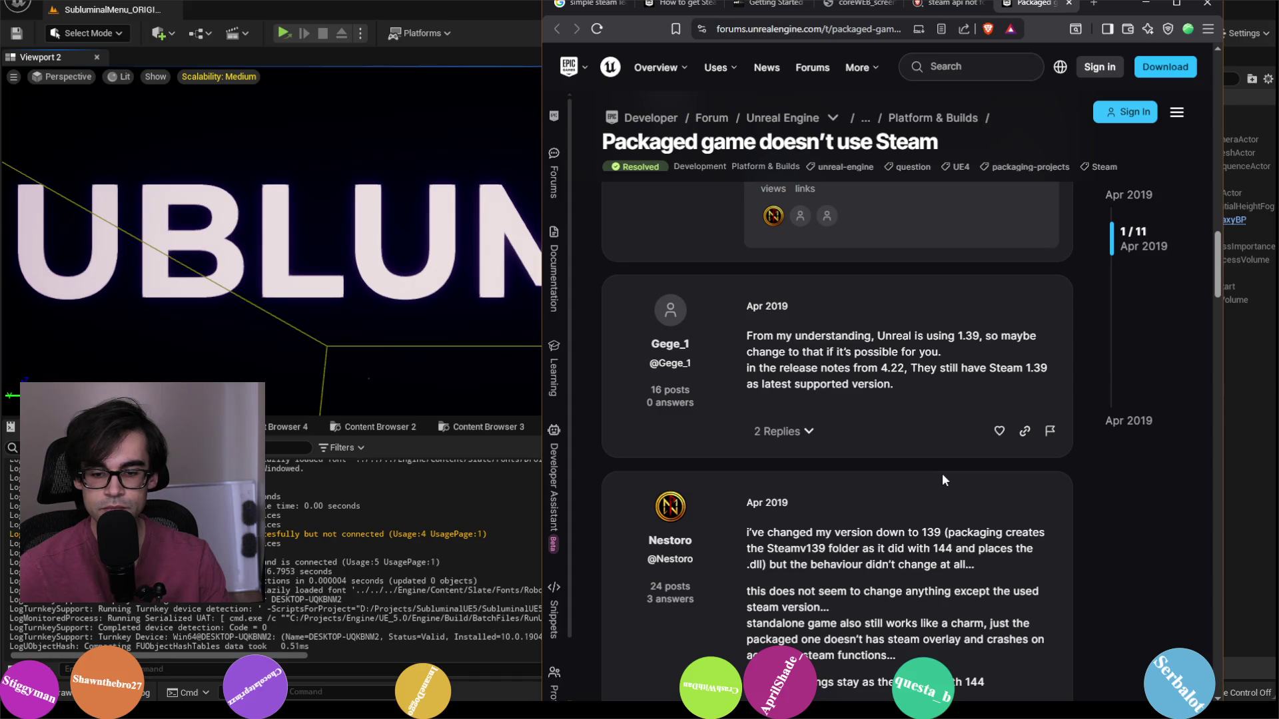
{"action": "scroll", "coordinate": [942, 473], "scroll_direction": "down", "scroll_amount": 2}
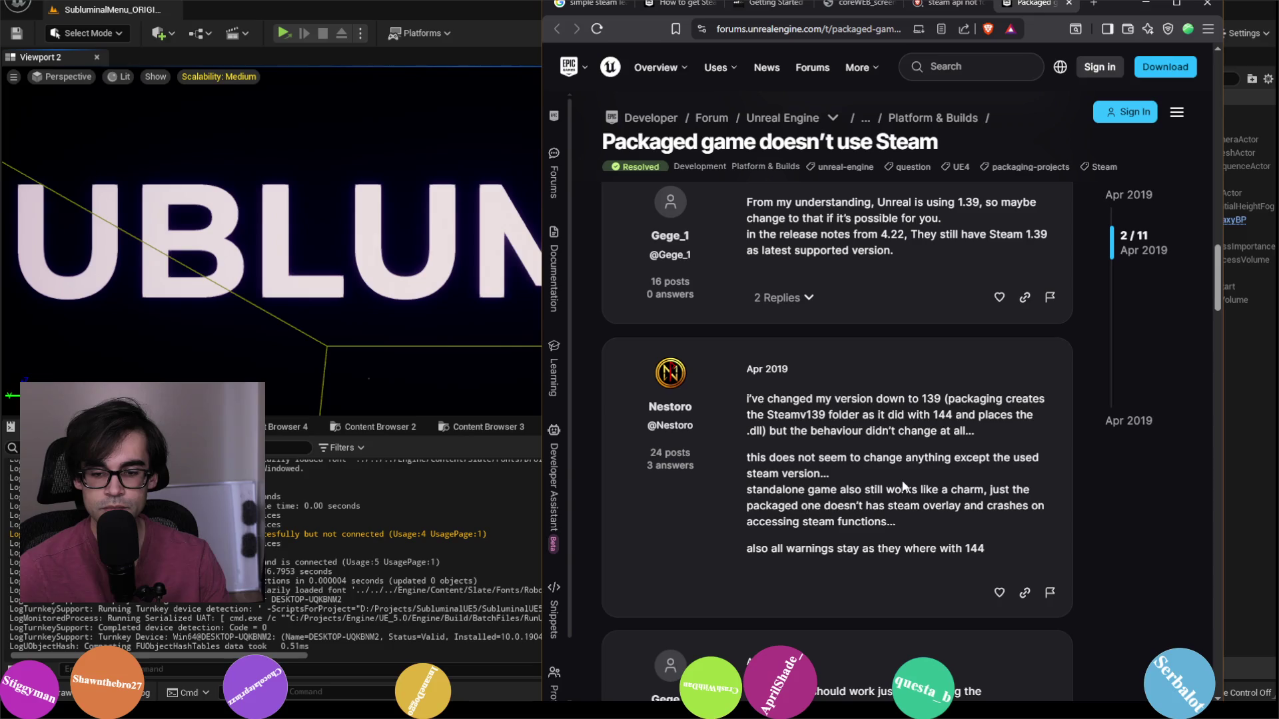
{"action": "scroll", "coordinate": [903, 489], "scroll_direction": "down", "scroll_amount": 4}
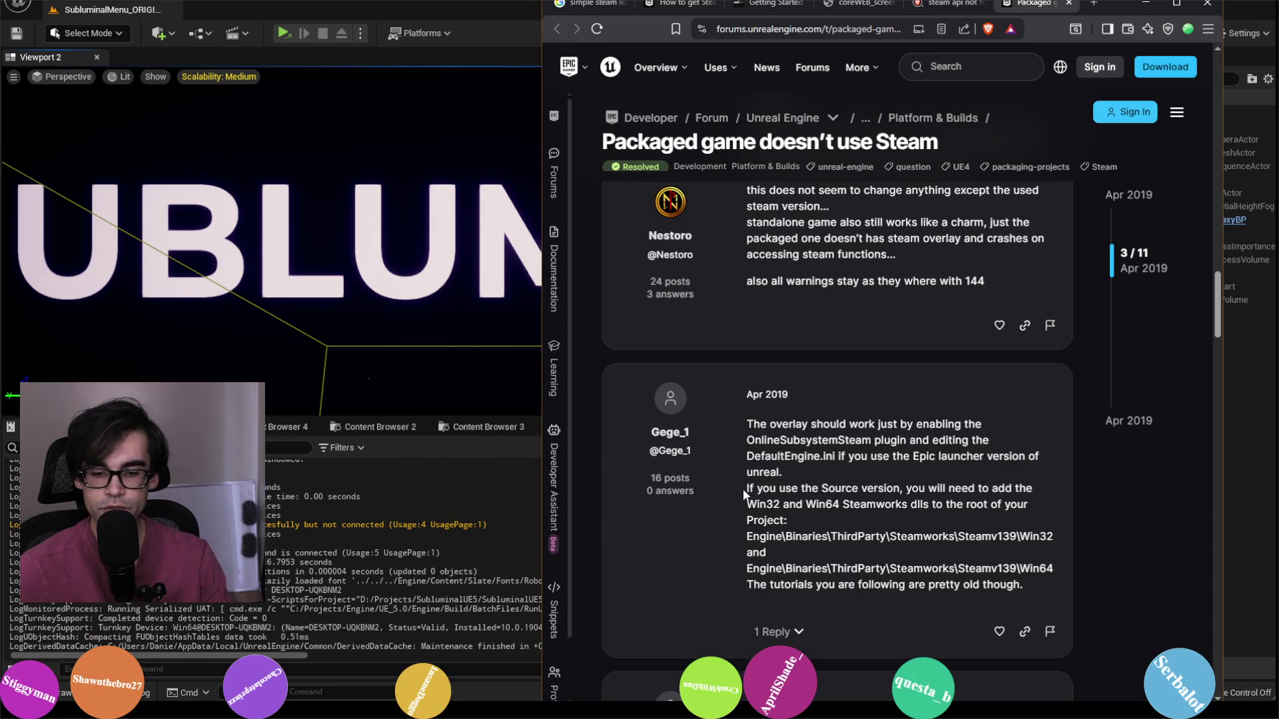
{"action": "mouse_move", "coordinate": [746, 489]}
{"action": "left_mouse_down"}
{"action": "mouse_move", "coordinate": [1032, 501]}
{"action": "mouse_move", "coordinate": [789, 523]}
{"action": "left_mouse_up"}
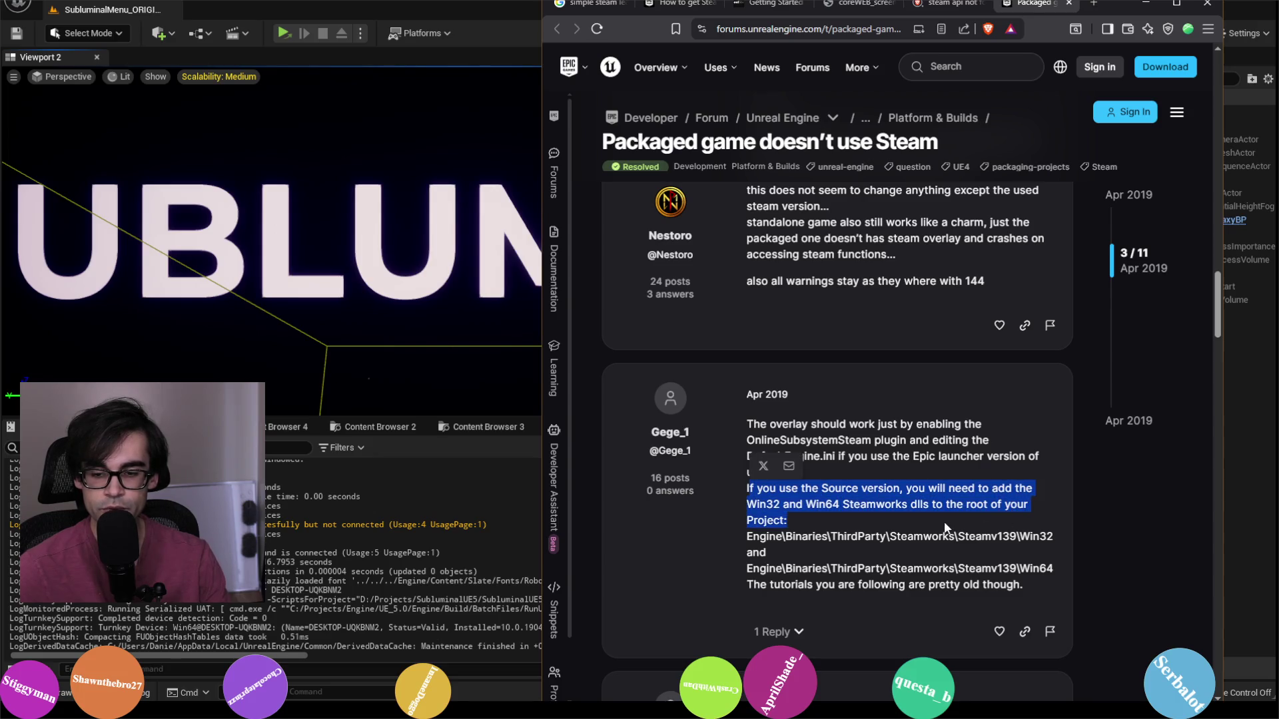
{"action": "left_click", "coordinate": [835, 552]}
{"action": "scroll", "coordinate": [964, 549], "scroll_direction": "down", "scroll_amount": 5}
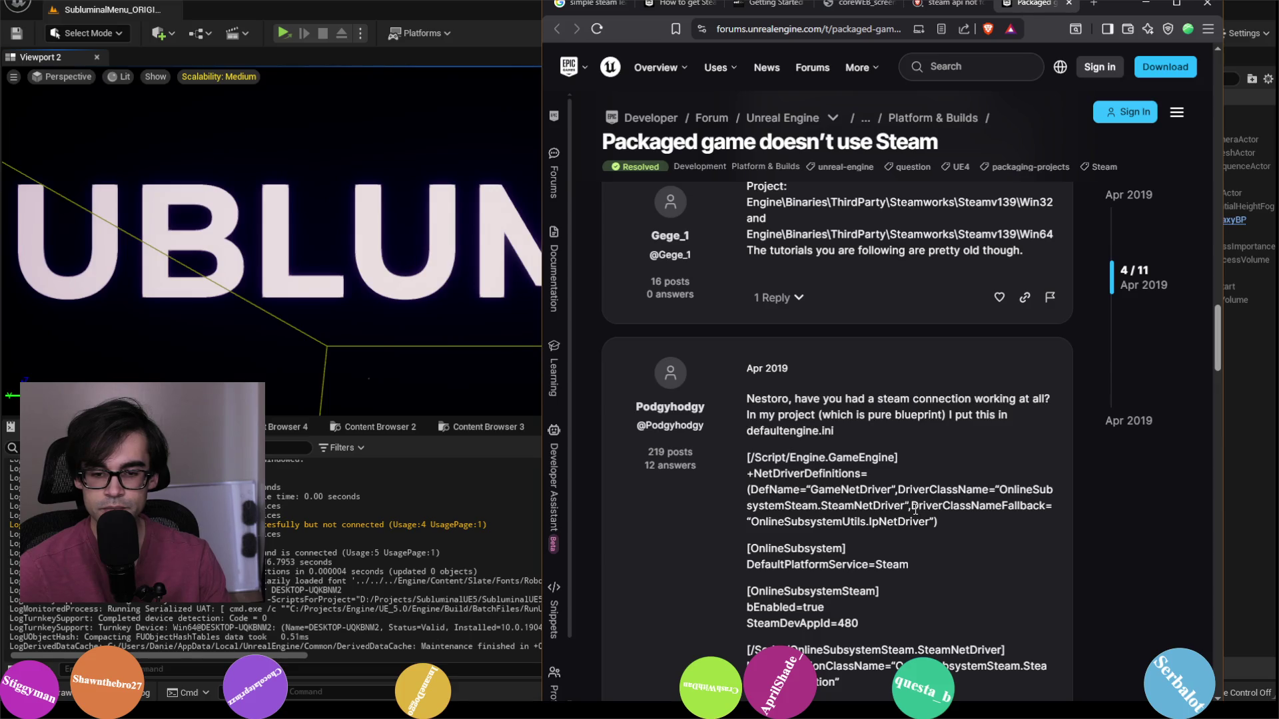
{"action": "scroll", "coordinate": [1018, 523], "scroll_direction": "down", "scroll_amount": 6}
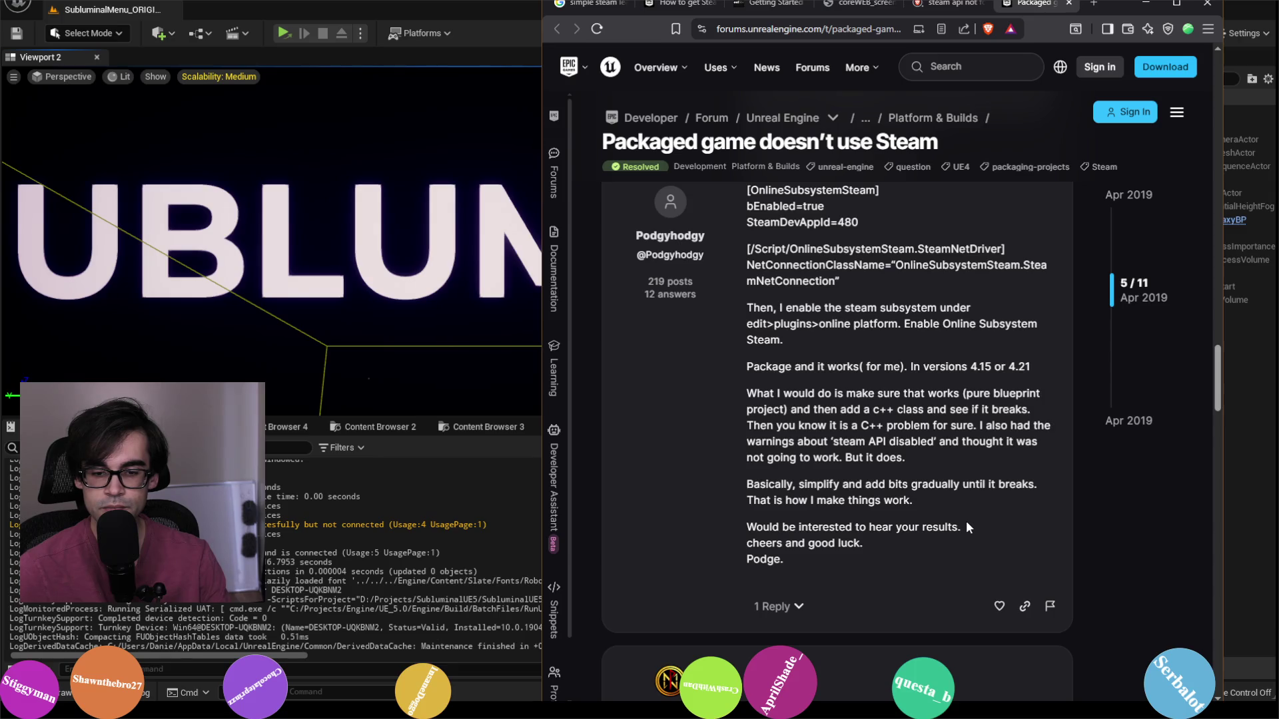
Step: Read the forum thread to its final reply, then close its tab to return to the Brave results
{"action": "scroll", "coordinate": [965, 520], "scroll_direction": "down", "scroll_amount": 4}
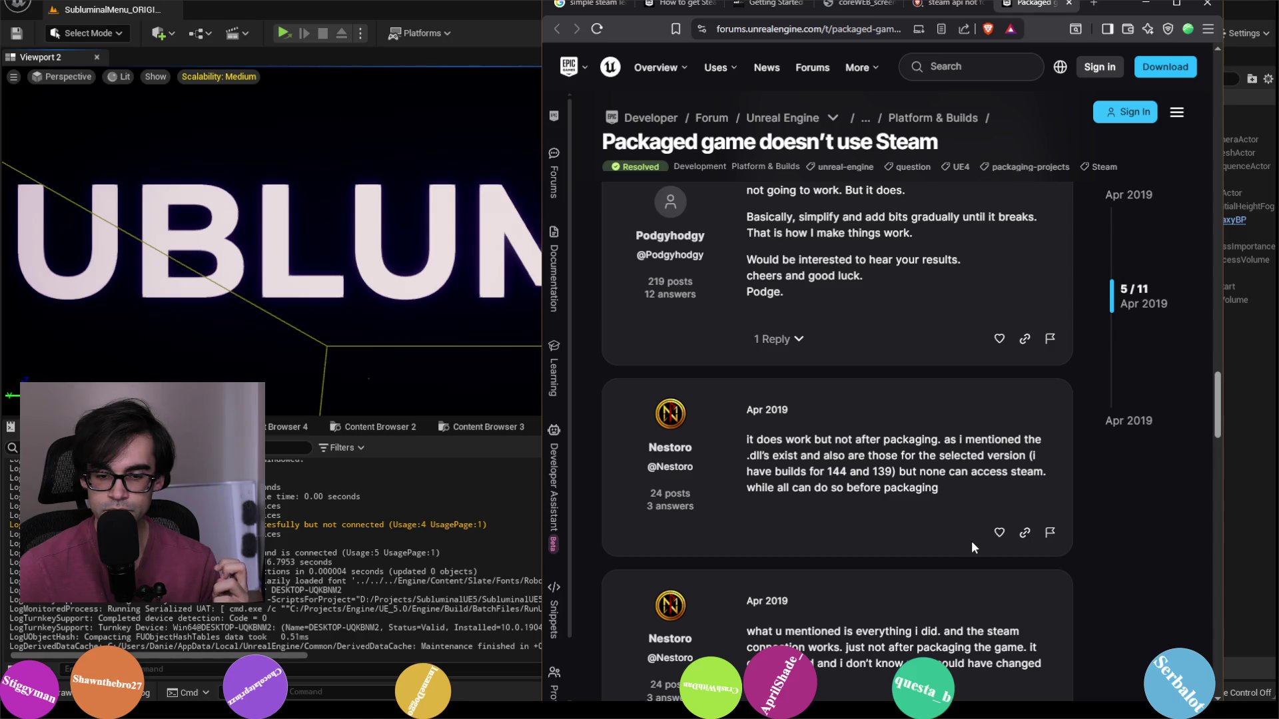
{"action": "scroll", "coordinate": [971, 541], "scroll_direction": "down", "scroll_amount": 3}
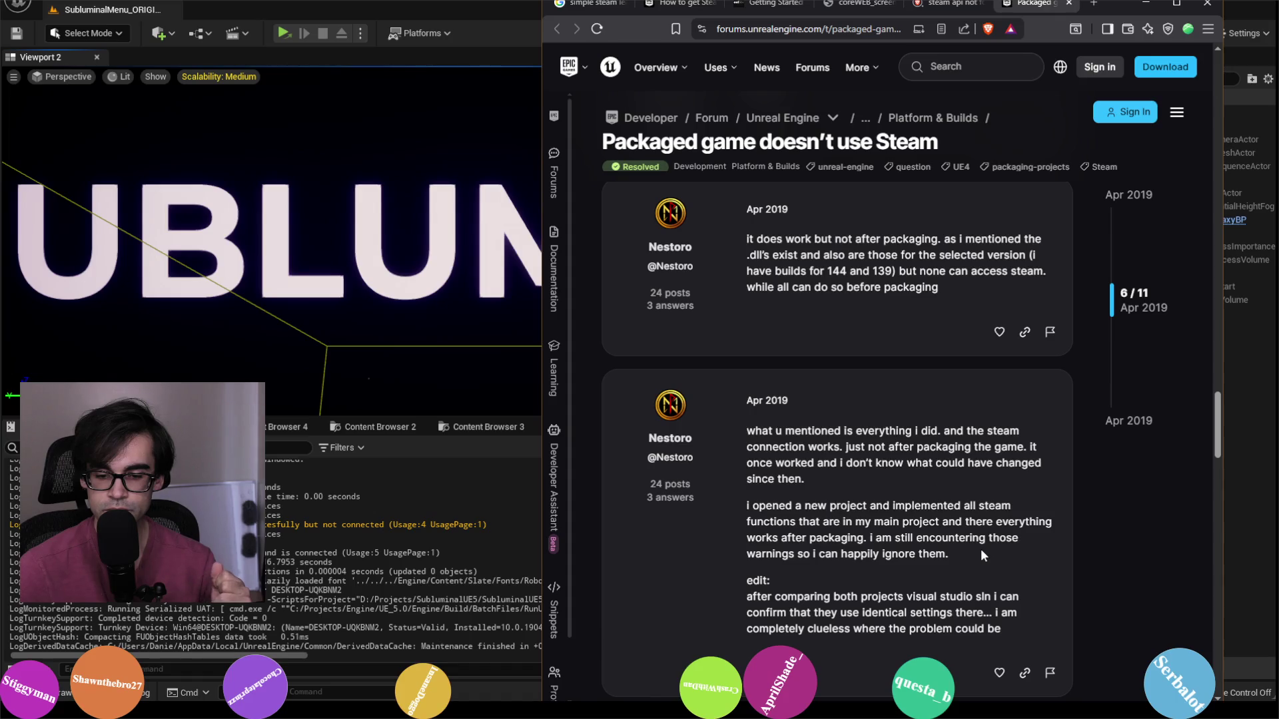
{"action": "scroll", "coordinate": [980, 549], "scroll_direction": "down", "scroll_amount": 5}
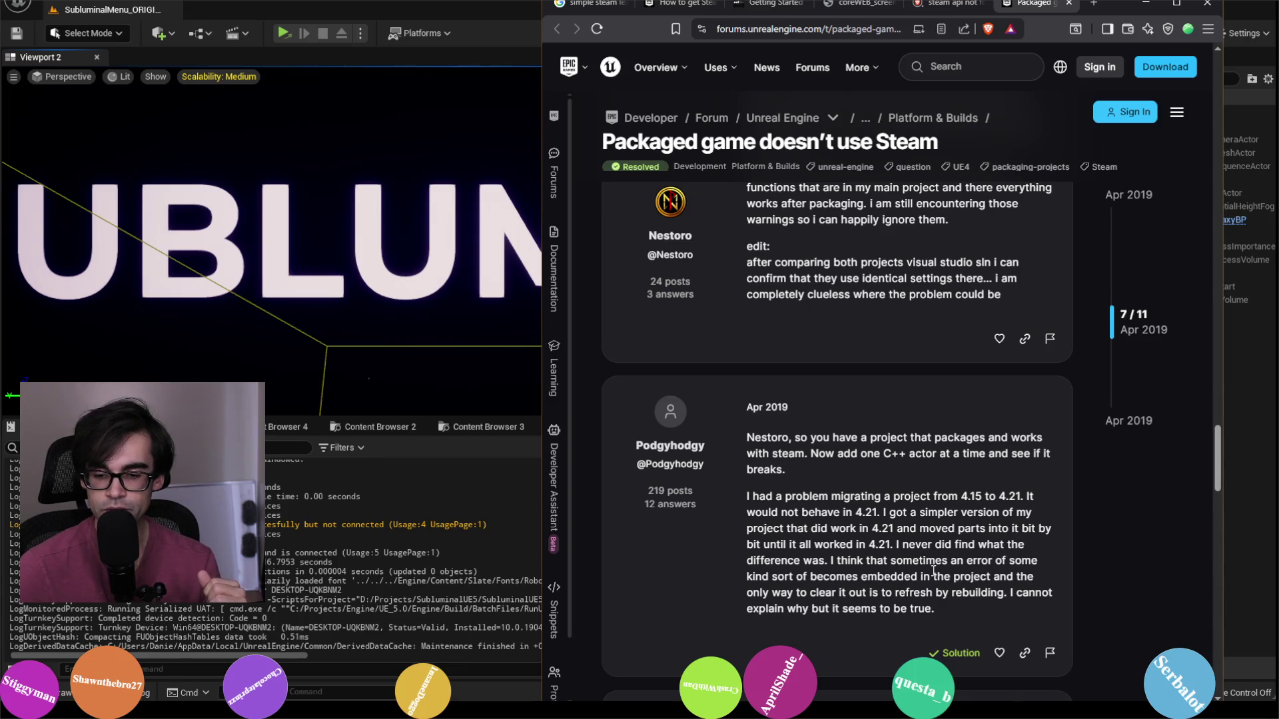
{"action": "scroll", "coordinate": [933, 571], "scroll_direction": "down", "scroll_amount": 3}
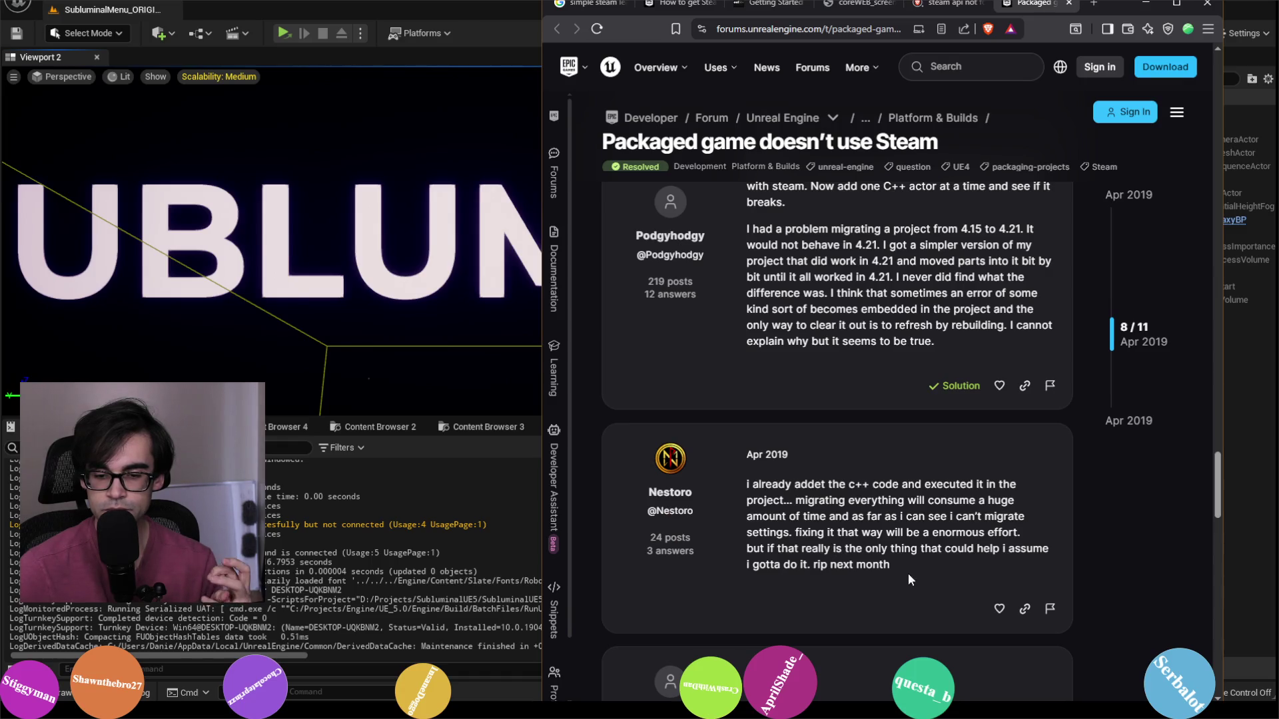
{"action": "scroll", "coordinate": [904, 576], "scroll_direction": "down", "scroll_amount": 2}
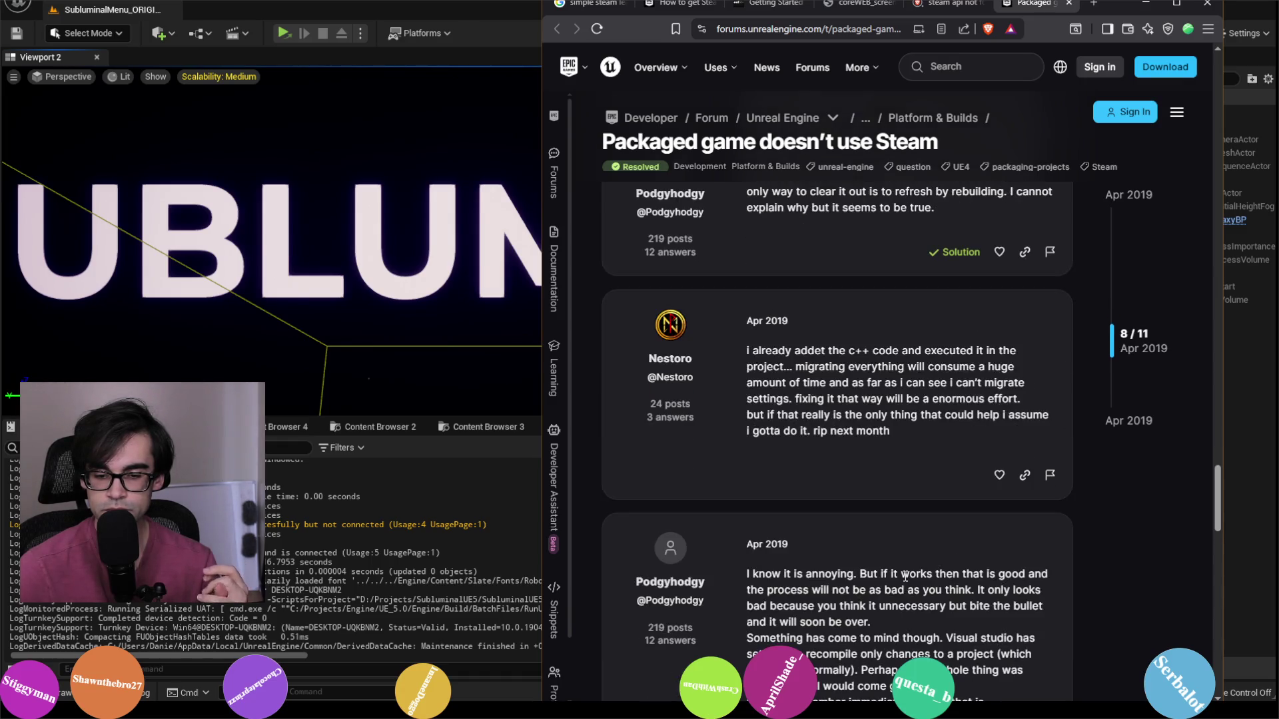
{"action": "scroll", "coordinate": [904, 575], "scroll_direction": "down", "scroll_amount": 2}
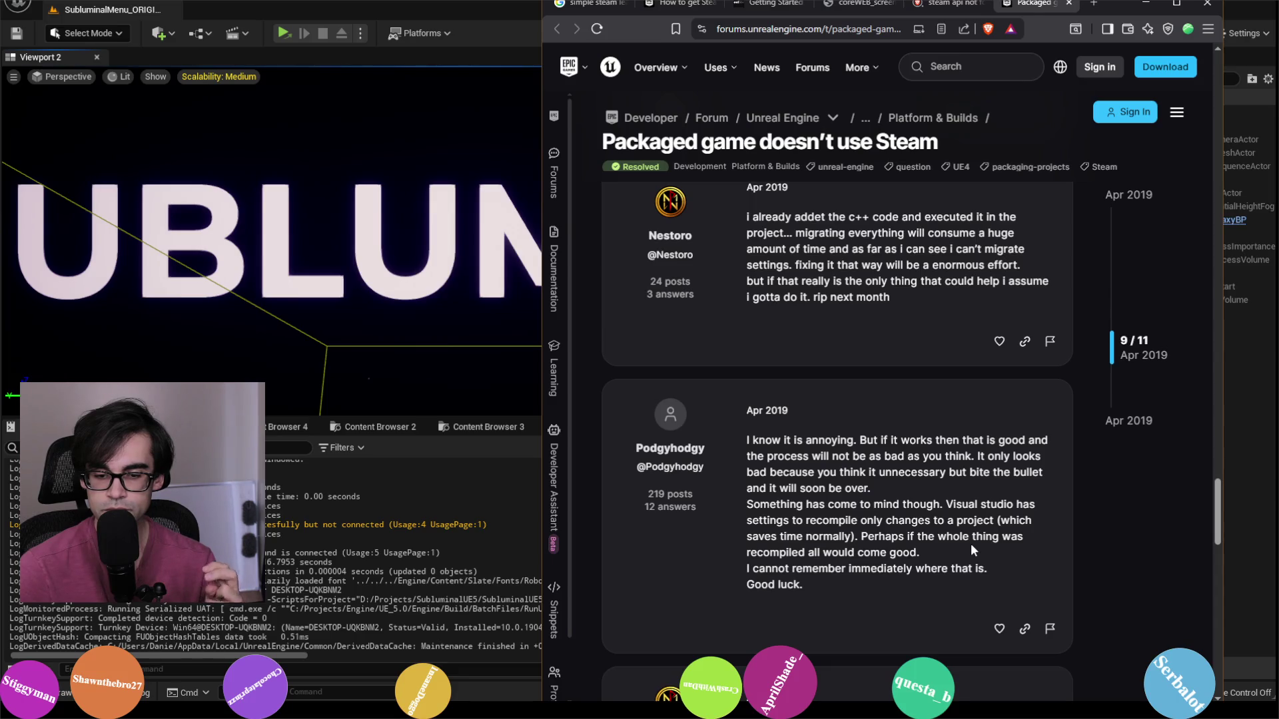
{"action": "scroll", "coordinate": [970, 543], "scroll_direction": "down", "scroll_amount": 4}
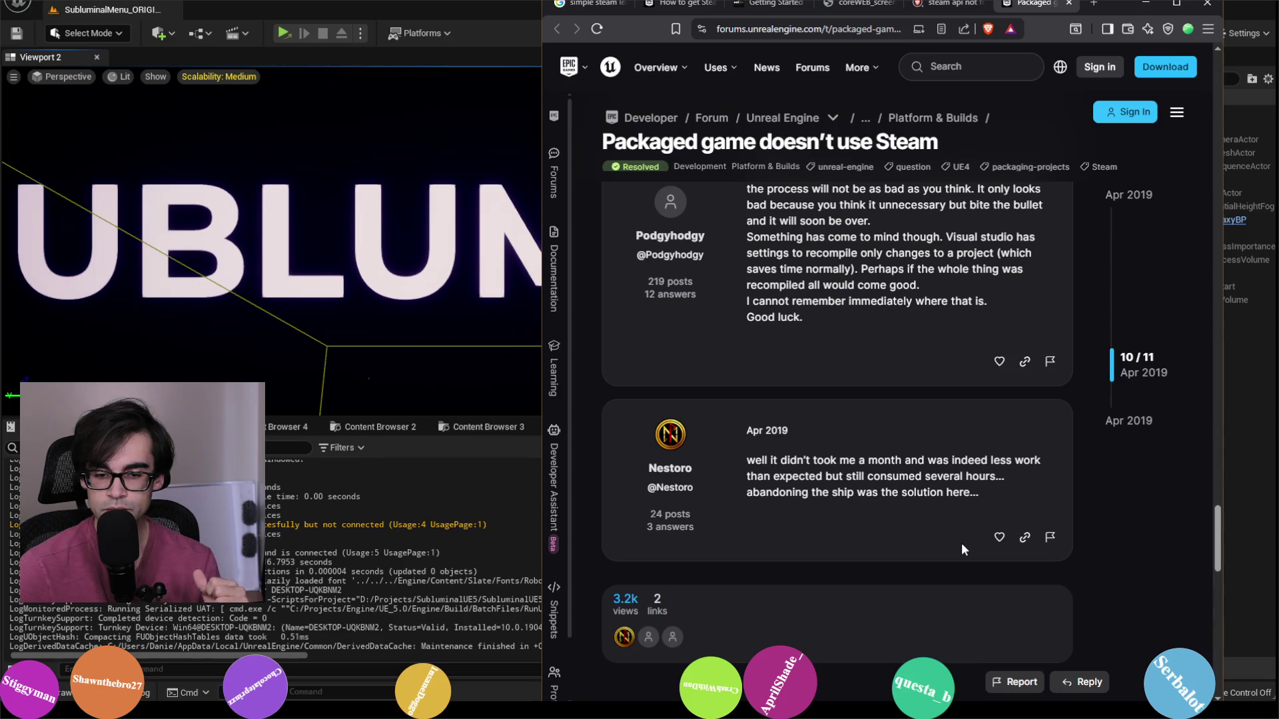
{"action": "scroll", "coordinate": [960, 542], "scroll_direction": "down", "scroll_amount": 3}
{"action": "scroll", "coordinate": [958, 543], "scroll_direction": "up", "scroll_amount": 3}
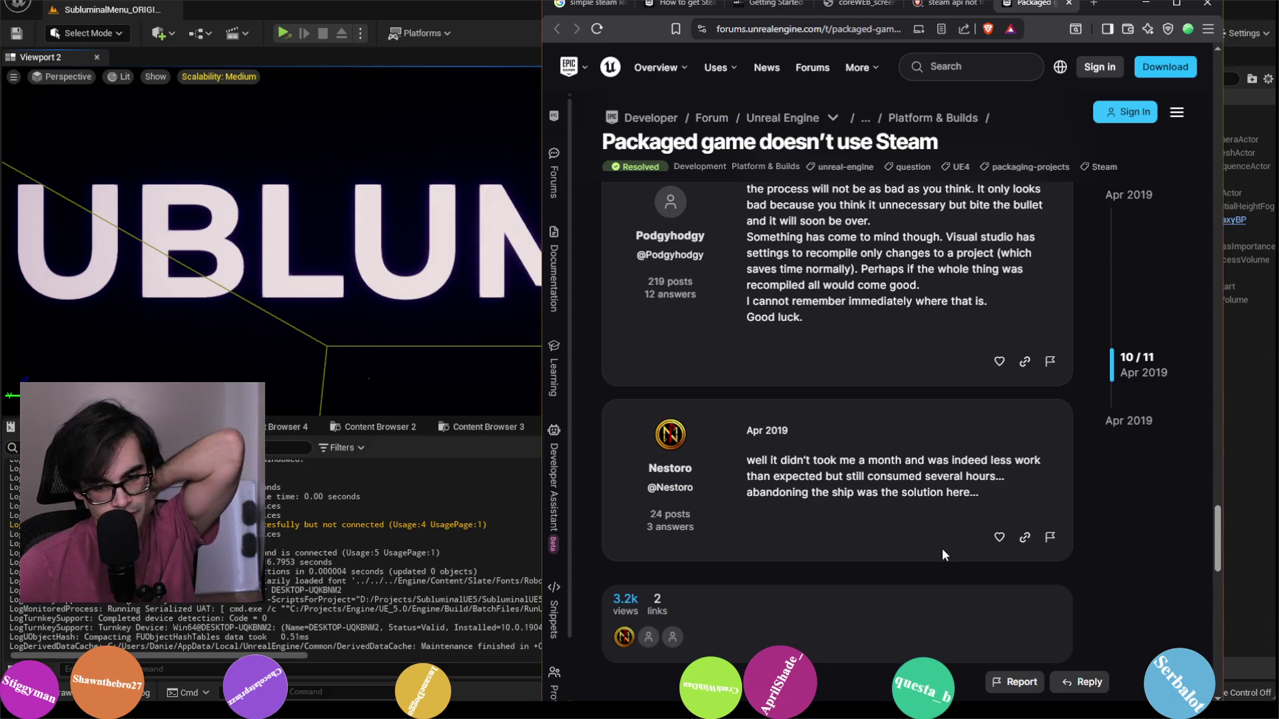
{"action": "scroll", "coordinate": [938, 550], "scroll_direction": "down", "scroll_amount": 3}
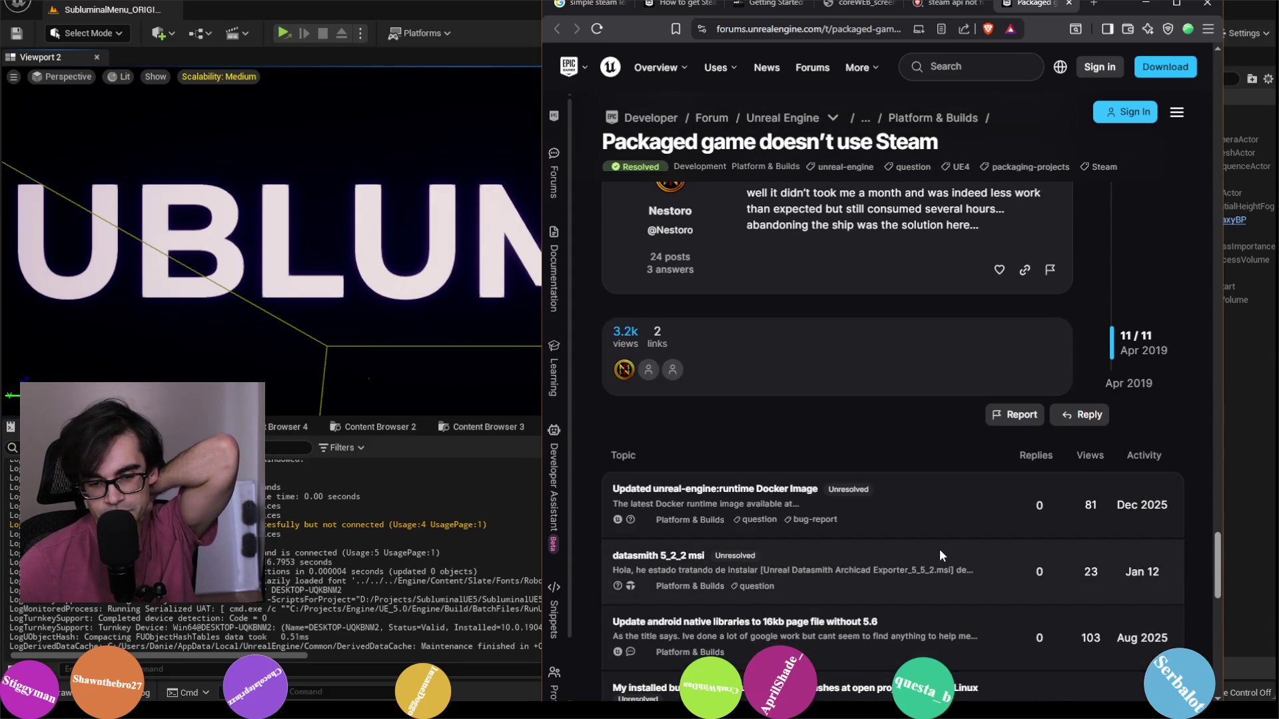
{"action": "scroll", "coordinate": [939, 548], "scroll_direction": "up", "scroll_amount": 10}
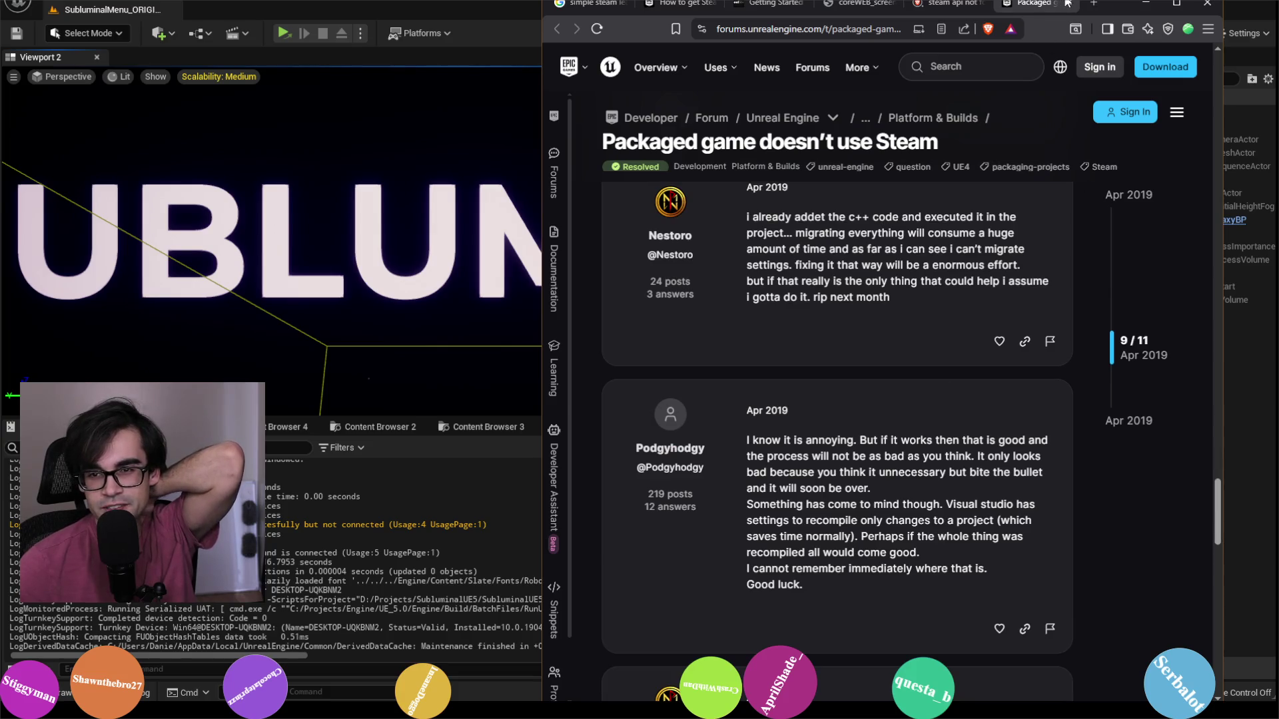
{"action": "left_click", "coordinate": [1067, 4]}
{"action": "scroll", "coordinate": [964, 354], "scroll_direction": "down", "scroll_amount": 7}
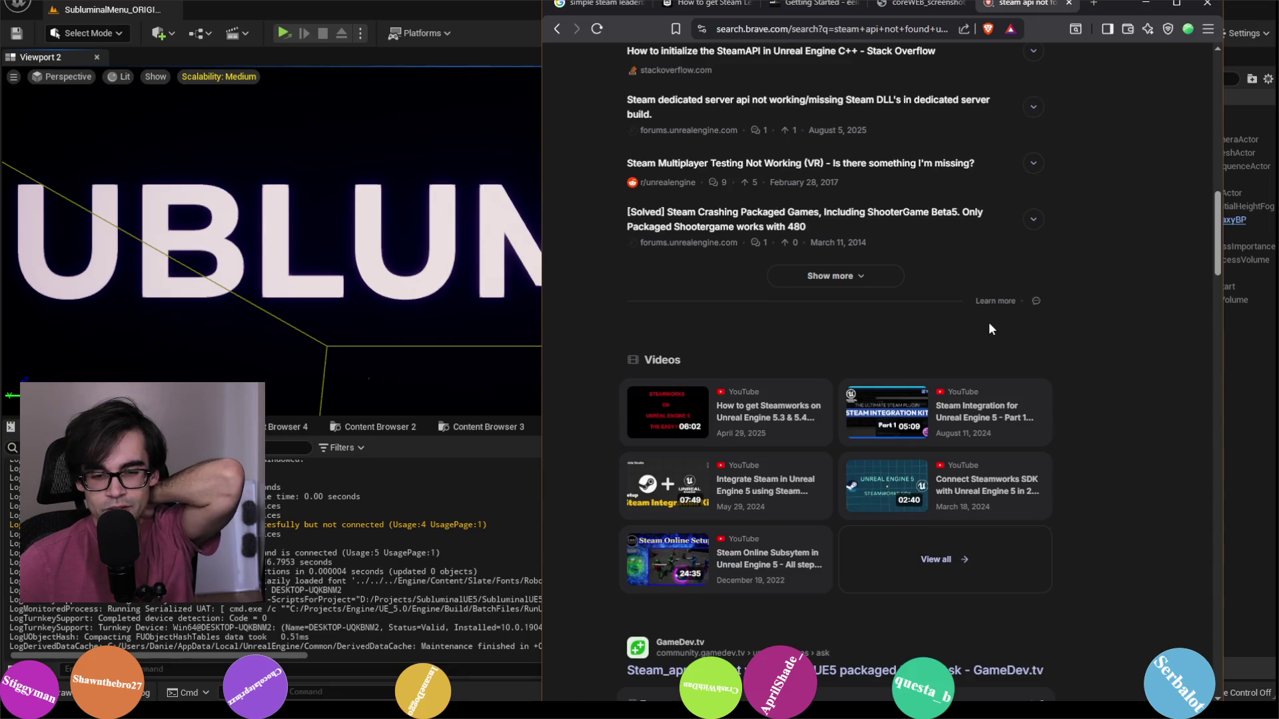
Step: Open the GameDev.tv 'Steam_appid.txt not working for UE5 packaged build' result in a new tab
{"action": "scroll", "coordinate": [989, 329], "scroll_direction": "down", "scroll_amount": 3}
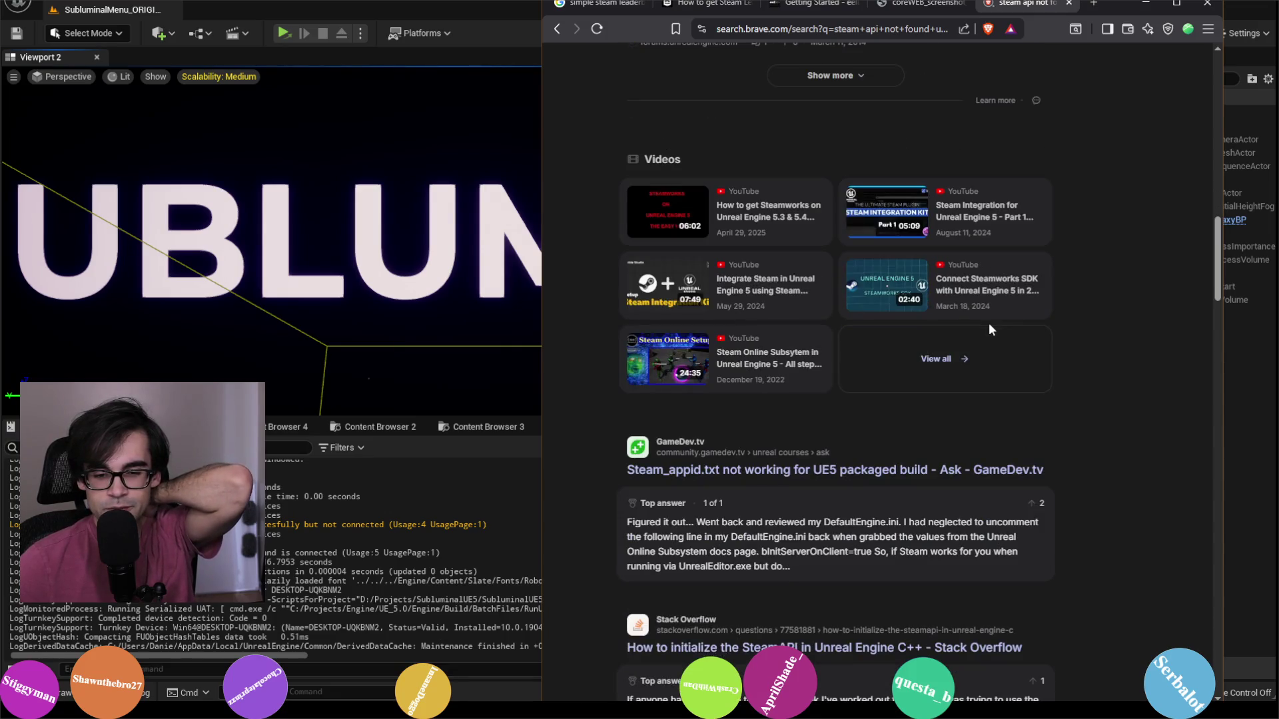
{"action": "scroll", "coordinate": [988, 322], "scroll_direction": "down", "scroll_amount": 1}
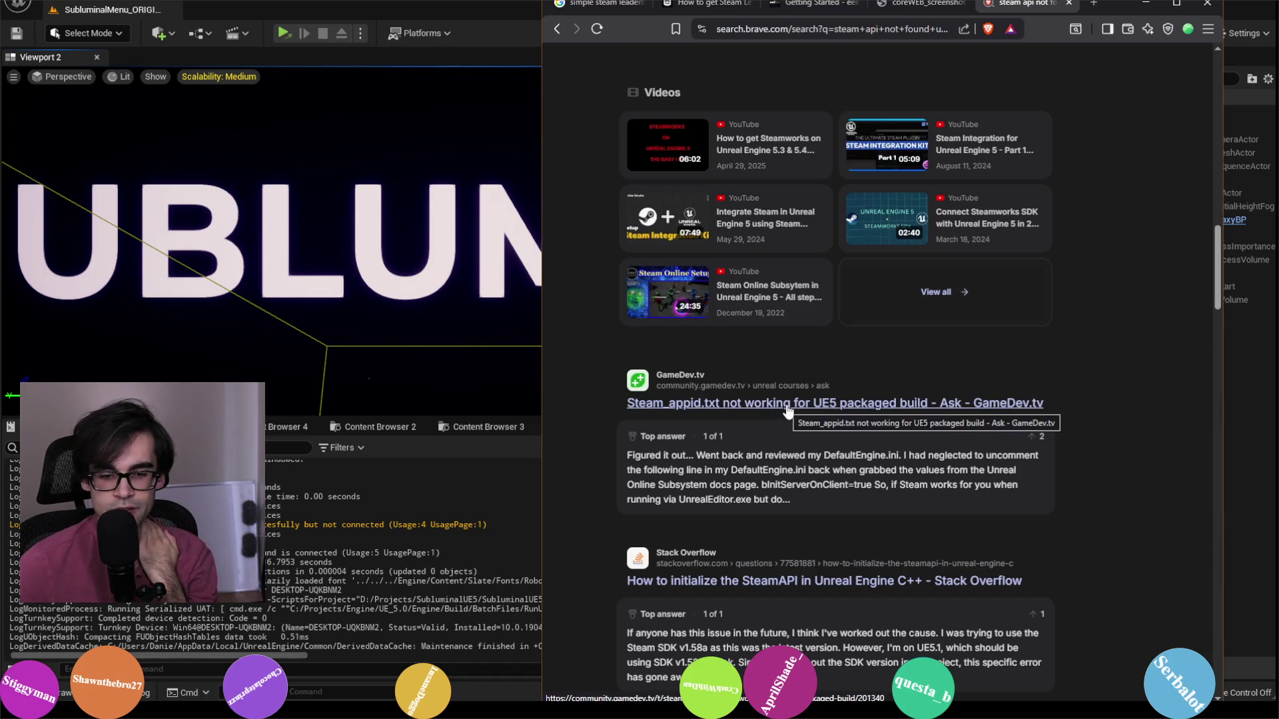
{"action": "right_click", "coordinate": [815, 407]}
{"action": "left_click", "coordinate": [852, 419]}
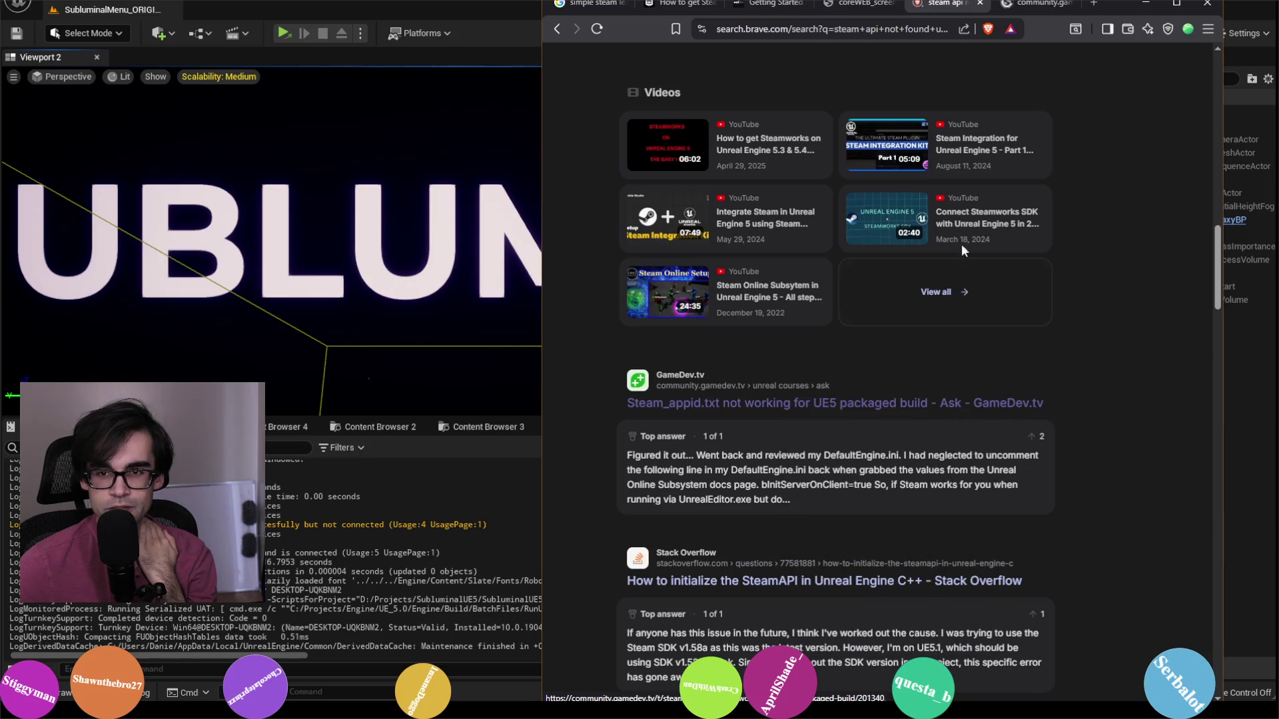
{"action": "left_click", "coordinate": [1028, 7]}
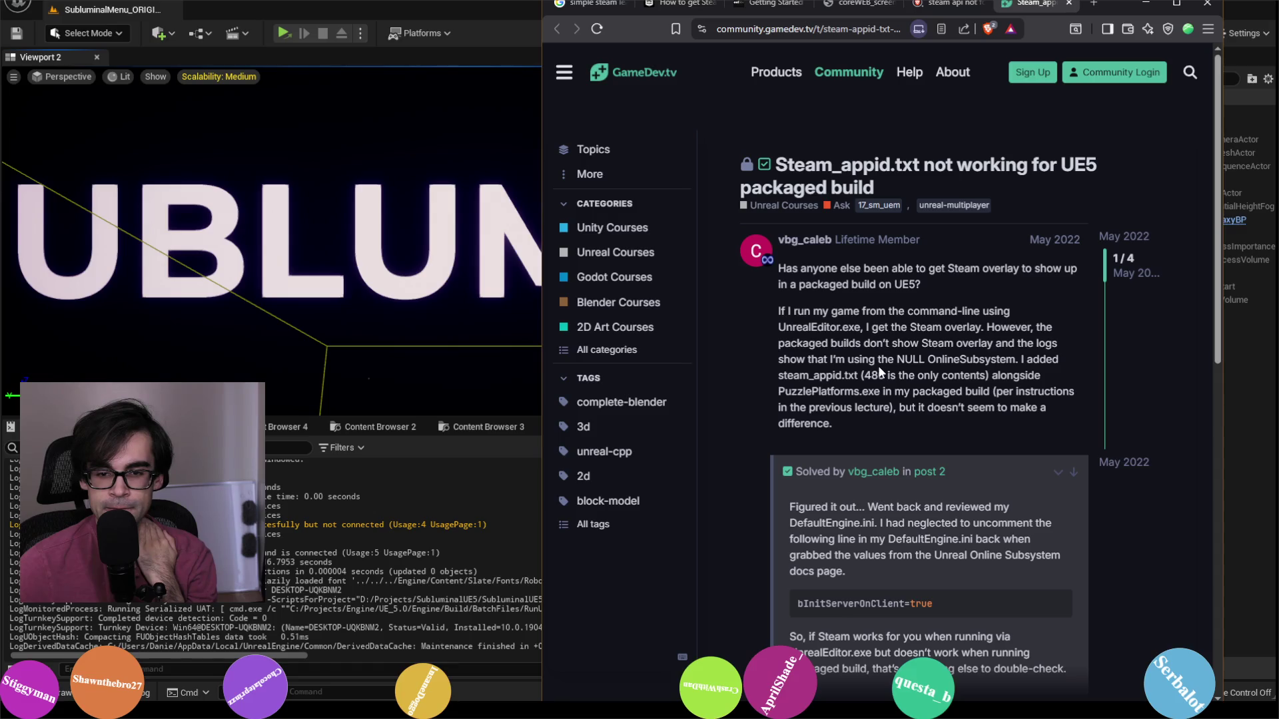
Step: Scroll to the accepted solution recommending bInitServerOnClient=true and briefly select its text
{"action": "scroll", "coordinate": [878, 365], "scroll_direction": "down", "scroll_amount": 2}
{"action": "scroll", "coordinate": [967, 478], "scroll_direction": "down", "scroll_amount": 3}
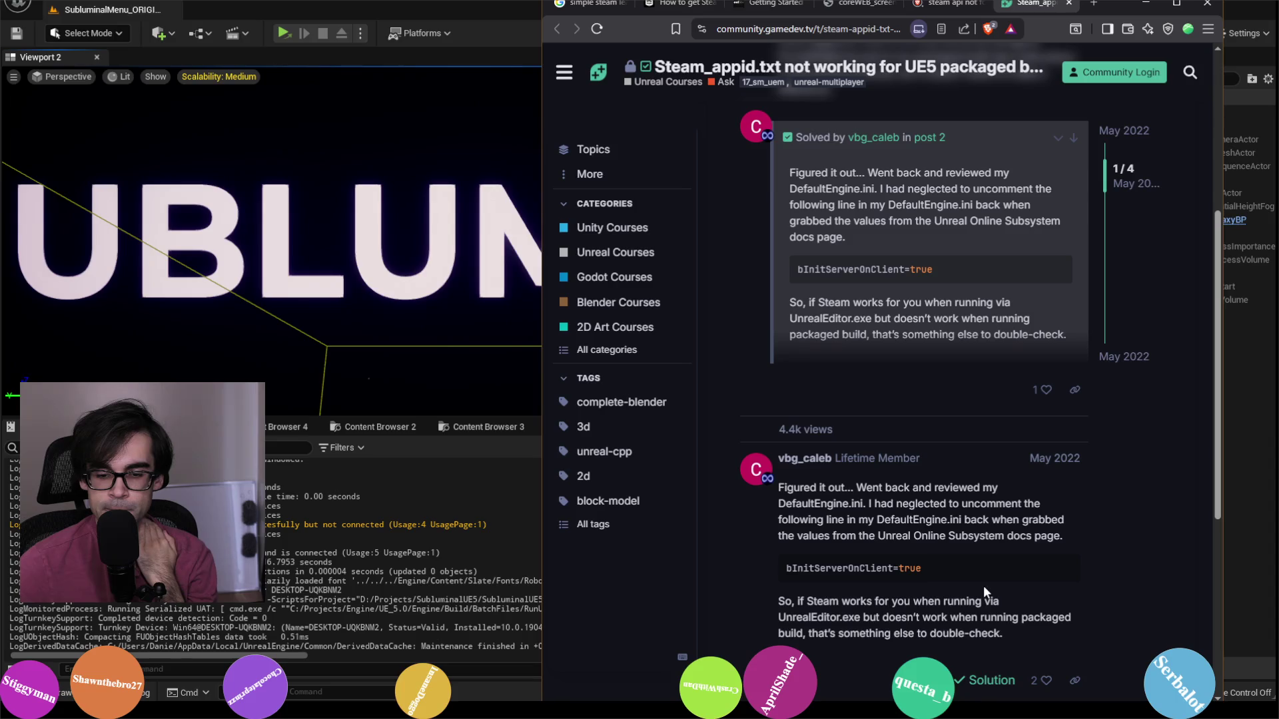
{"action": "scroll", "coordinate": [980, 586], "scroll_direction": "down", "scroll_amount": 2}
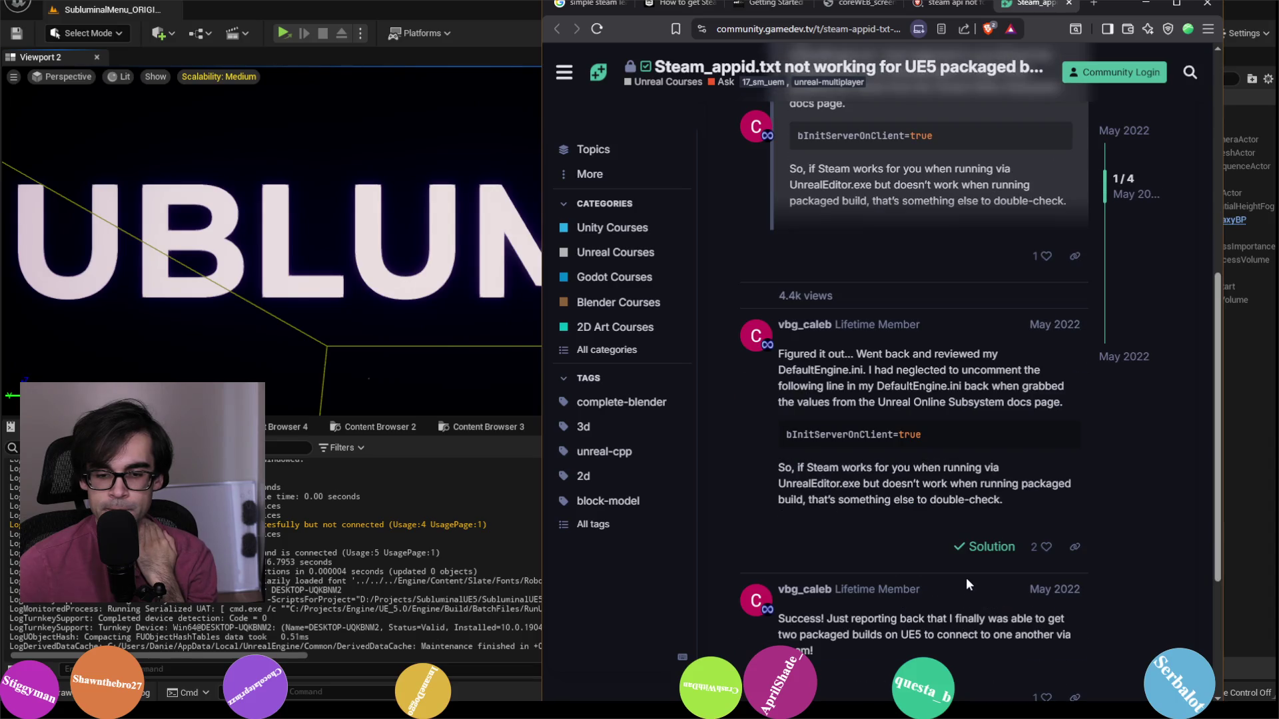
{"action": "left_click_drag", "start_coordinate": [1014, 505], "coordinate": [809, 439]}
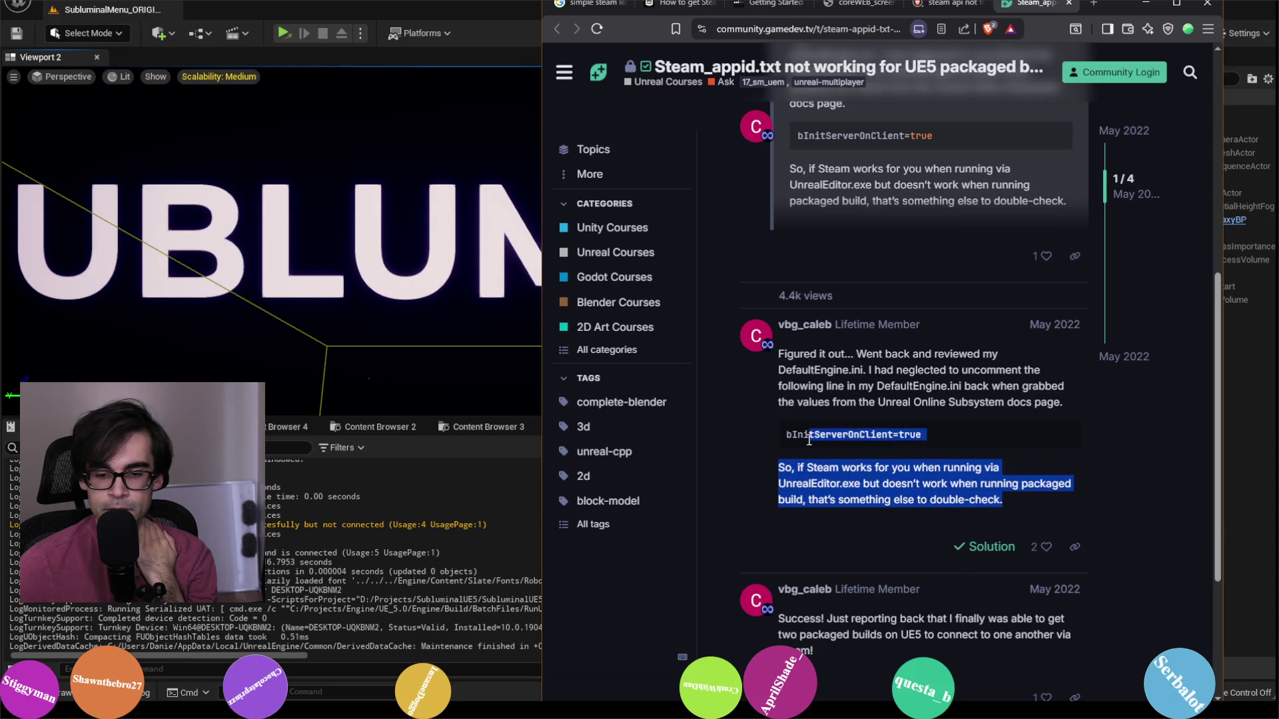
{"action": "left_click", "coordinate": [953, 429]}
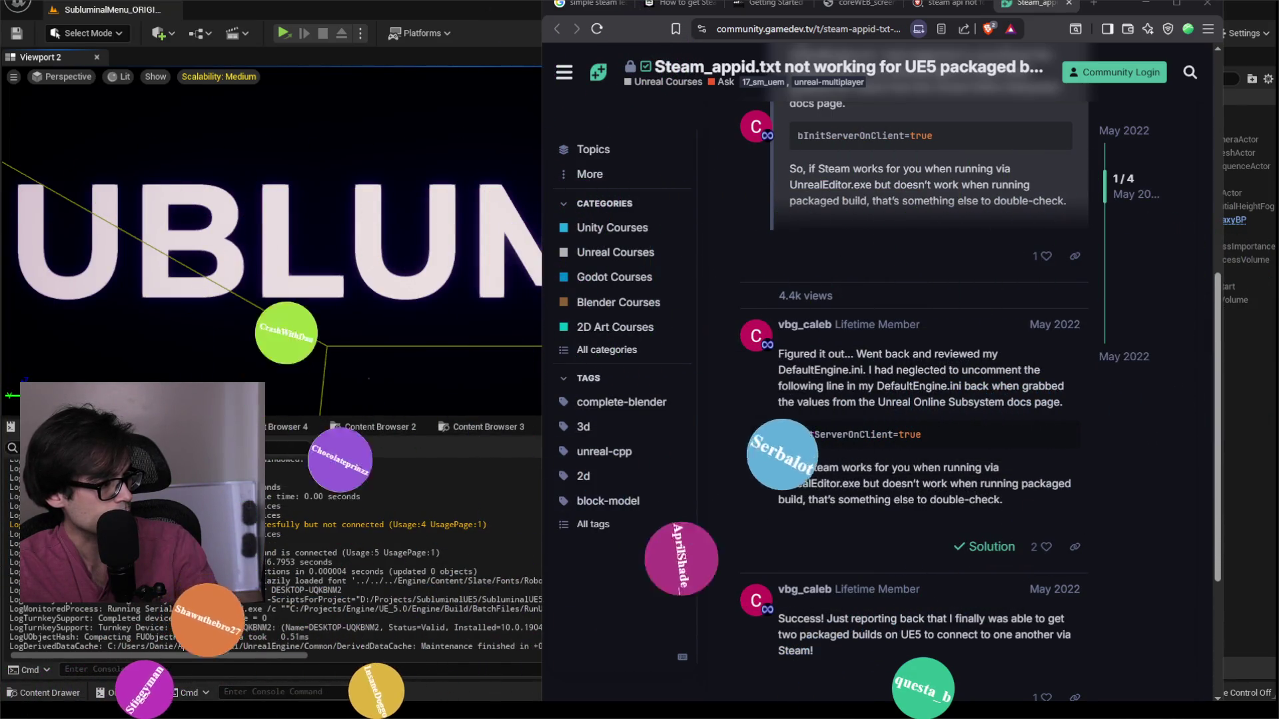
Step: Bring up DefaultEngine.ini in Notepad++ to check bInitServerOnClient=true, then minimize it
{"action": "key", "text": "alt+Tab"}
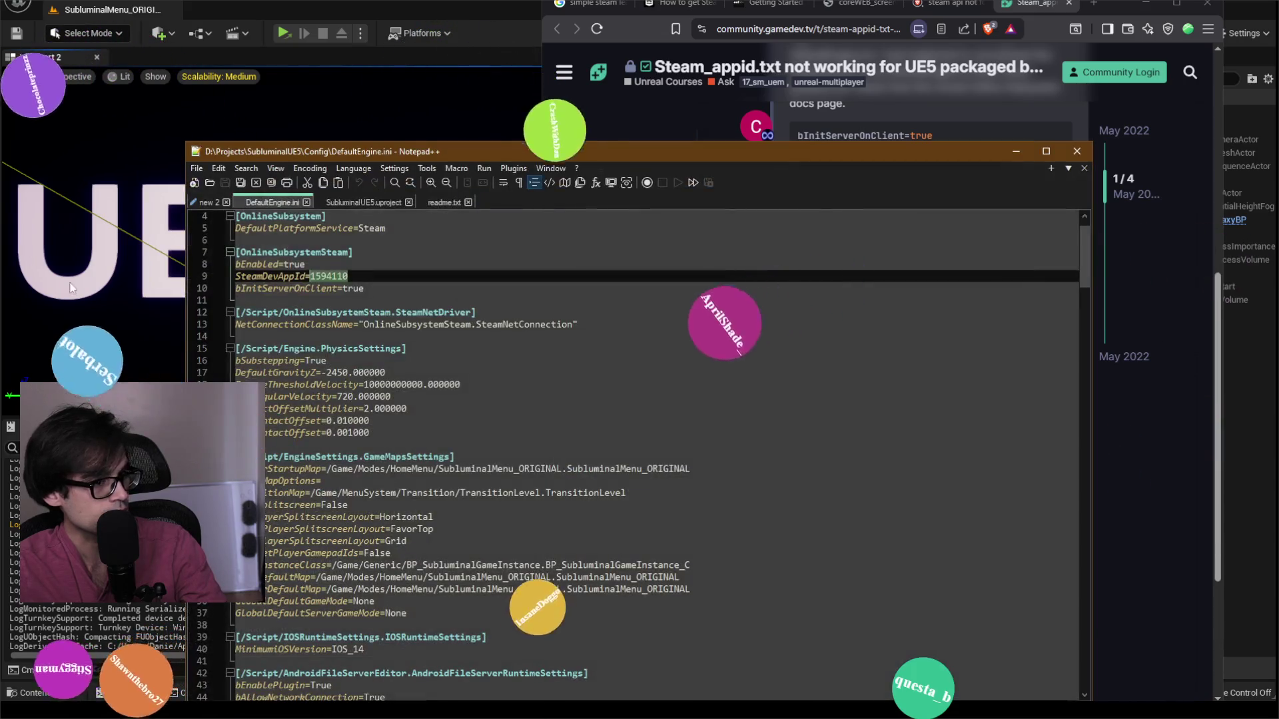
{"action": "left_click", "coordinate": [1011, 152]}
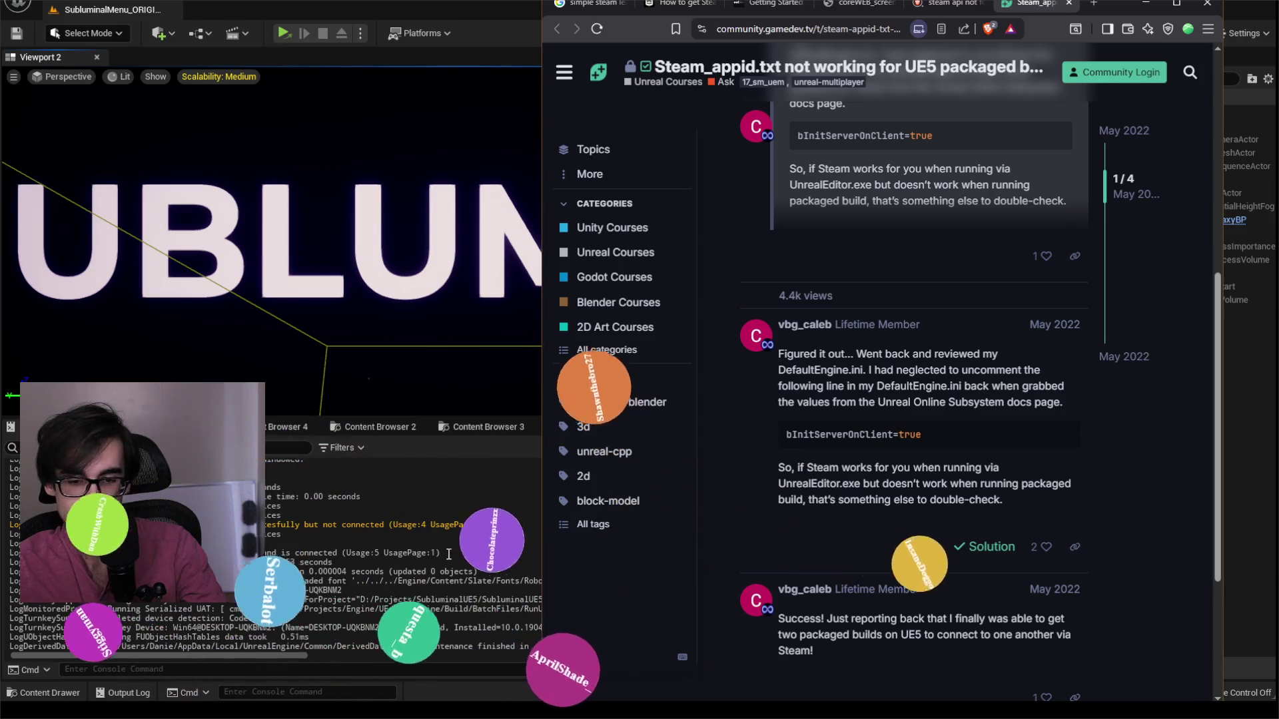
Step: Move from the GameDev.tv thread to the 'steam api not found unreal packaged game' results and scroll up to the AI answer
{"action": "scroll", "coordinate": [895, 609], "scroll_direction": "down", "scroll_amount": 2}
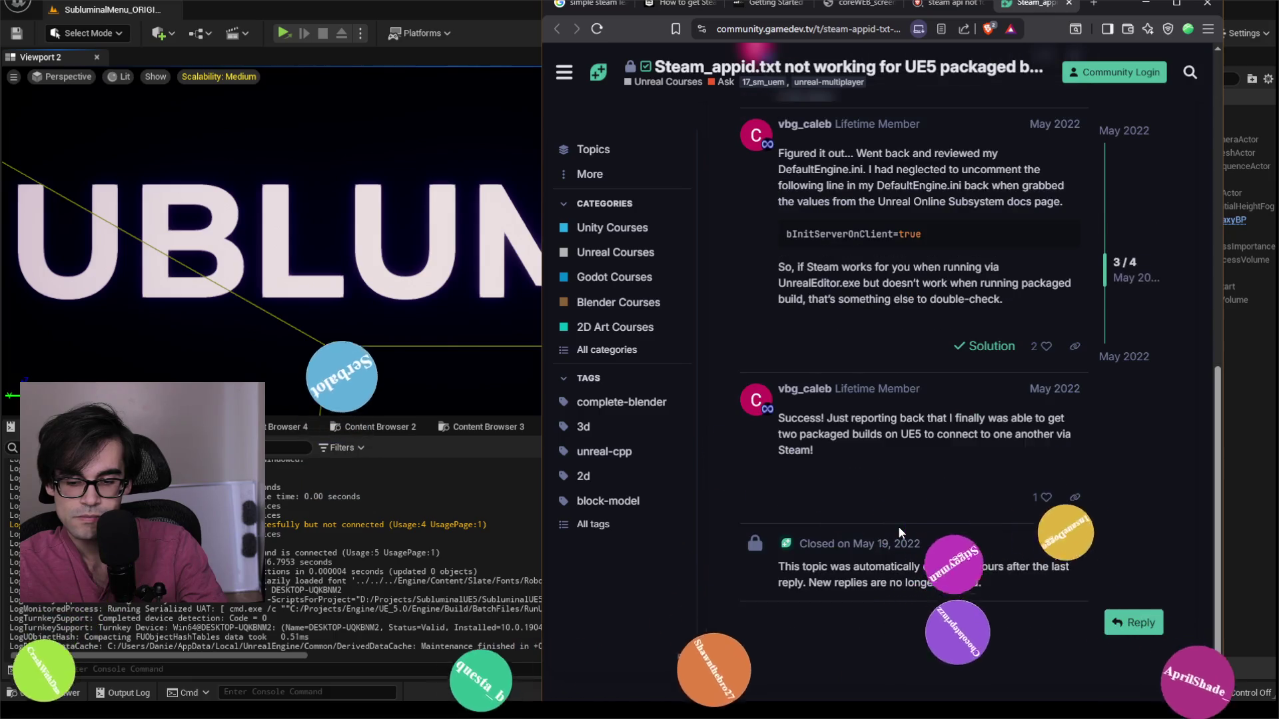
{"action": "scroll", "coordinate": [898, 526], "scroll_direction": "up", "scroll_amount": 3}
{"action": "scroll", "coordinate": [899, 531], "scroll_direction": "up", "scroll_amount": 5}
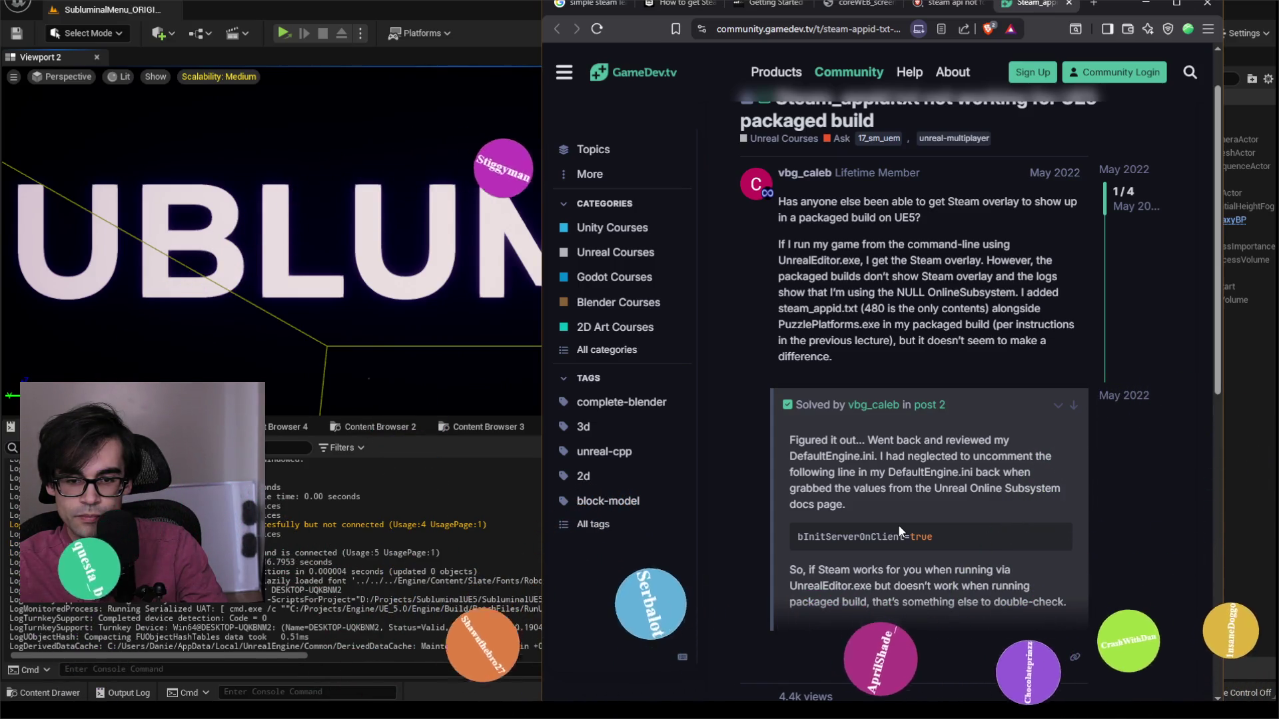
{"action": "scroll", "coordinate": [898, 531], "scroll_direction": "up", "scroll_amount": 1}
{"action": "key", "text": "ctrl+shift+Tab"}
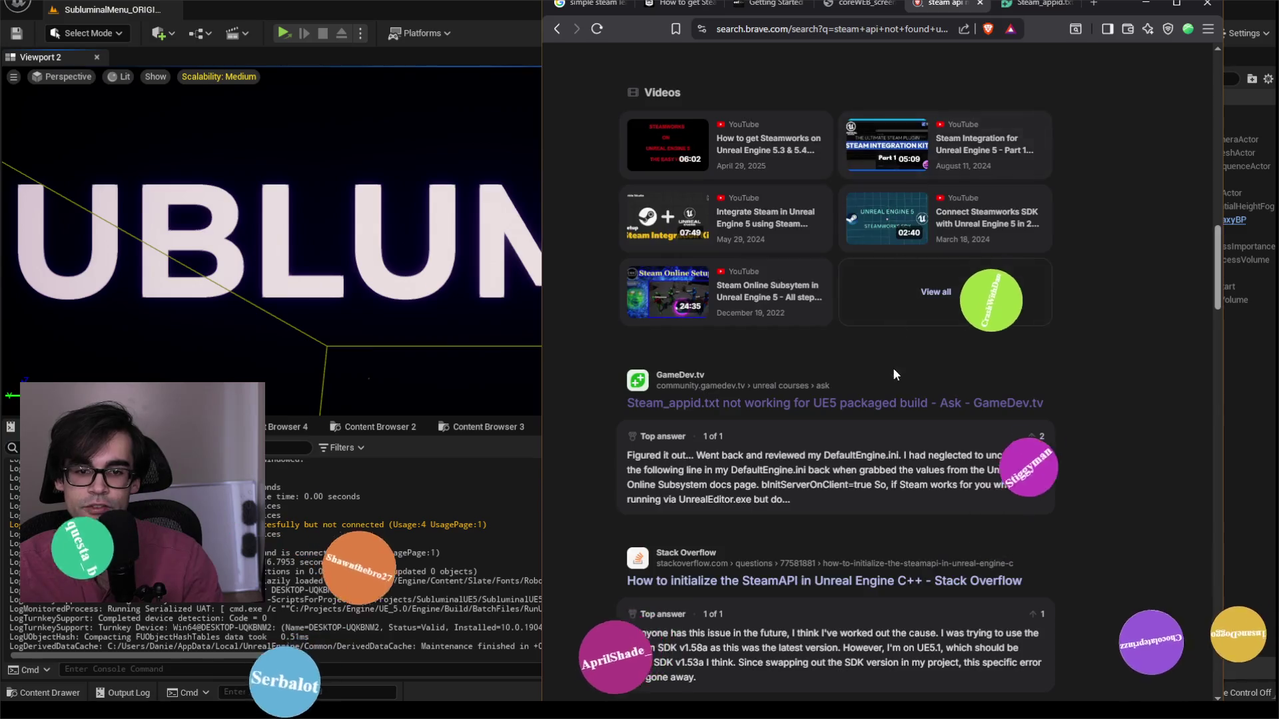
{"action": "scroll", "coordinate": [895, 367], "scroll_direction": "up", "scroll_amount": 10}
{"action": "scroll", "coordinate": [897, 367], "scroll_direction": "up", "scroll_amount": 5}
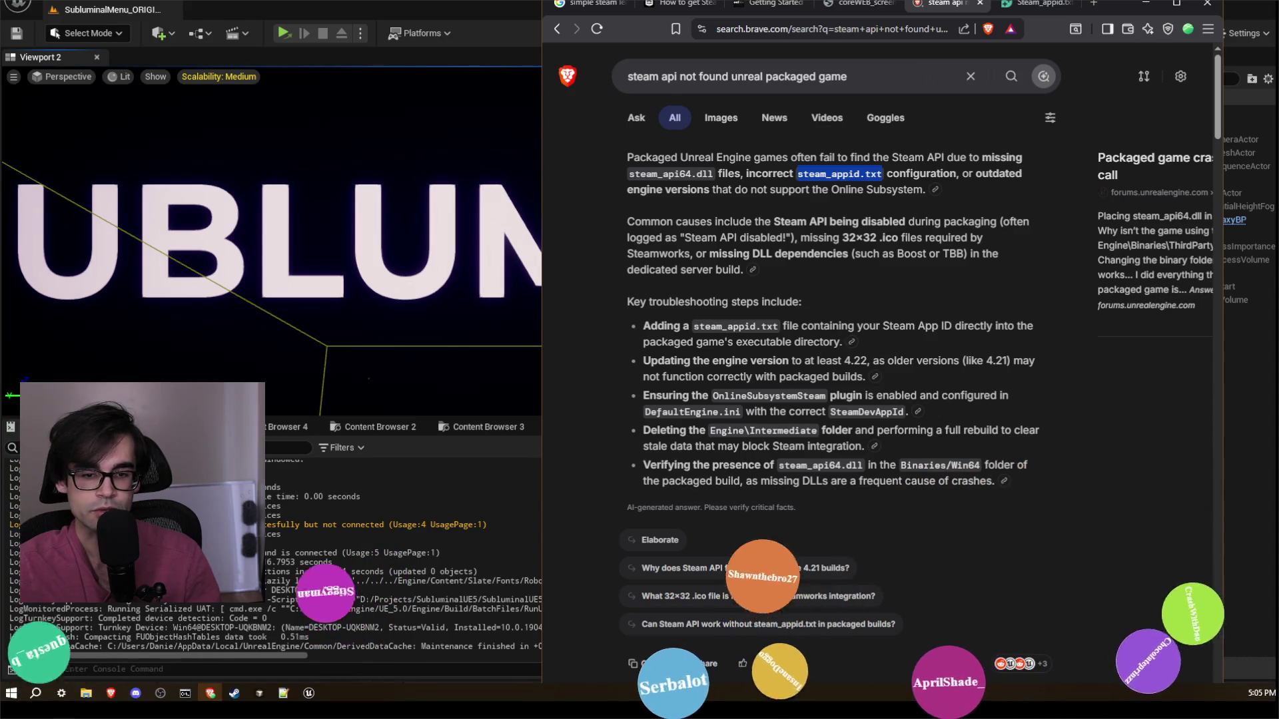
{"action": "mouse_move", "coordinate": [733, 712]}
{"action": "mouse_move", "coordinate": [86, 693]}
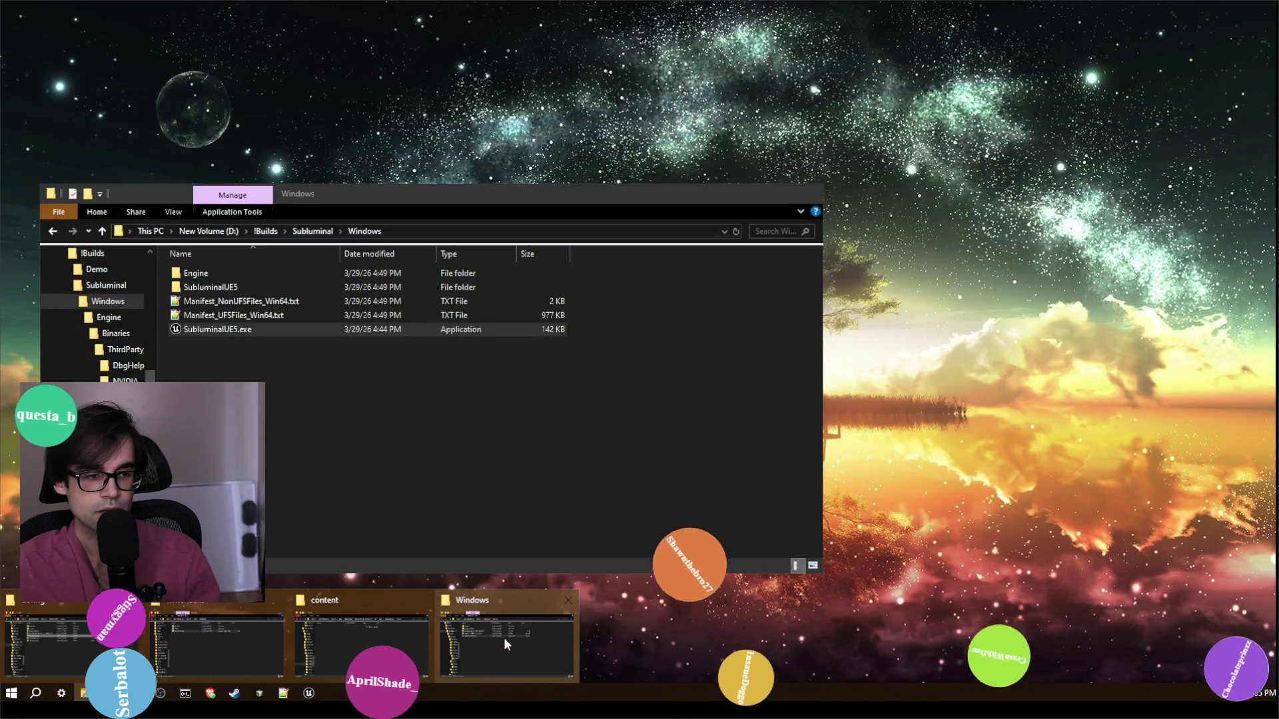
Step: Restore the Windows build folder window, moving it to the top-left and narrowing it
{"action": "left_click", "coordinate": [503, 637]}
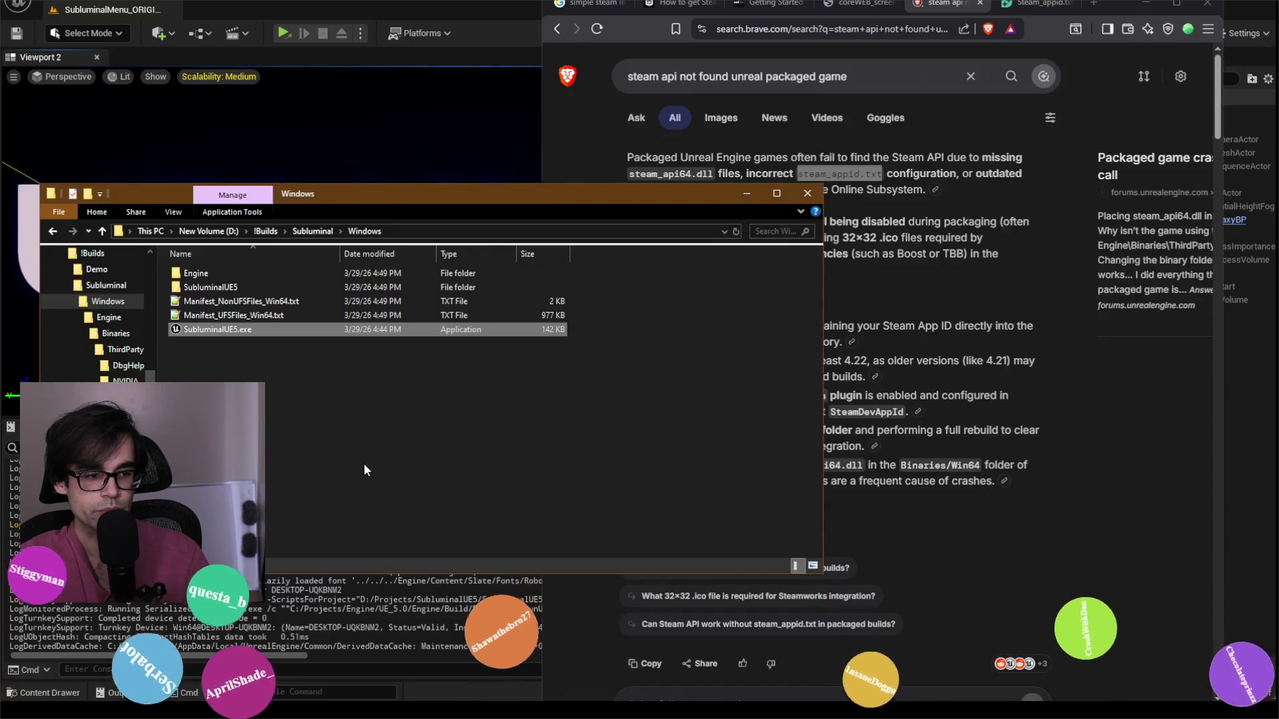
{"action": "left_click_drag", "start_coordinate": [395, 198], "coordinate": [357, 52]}
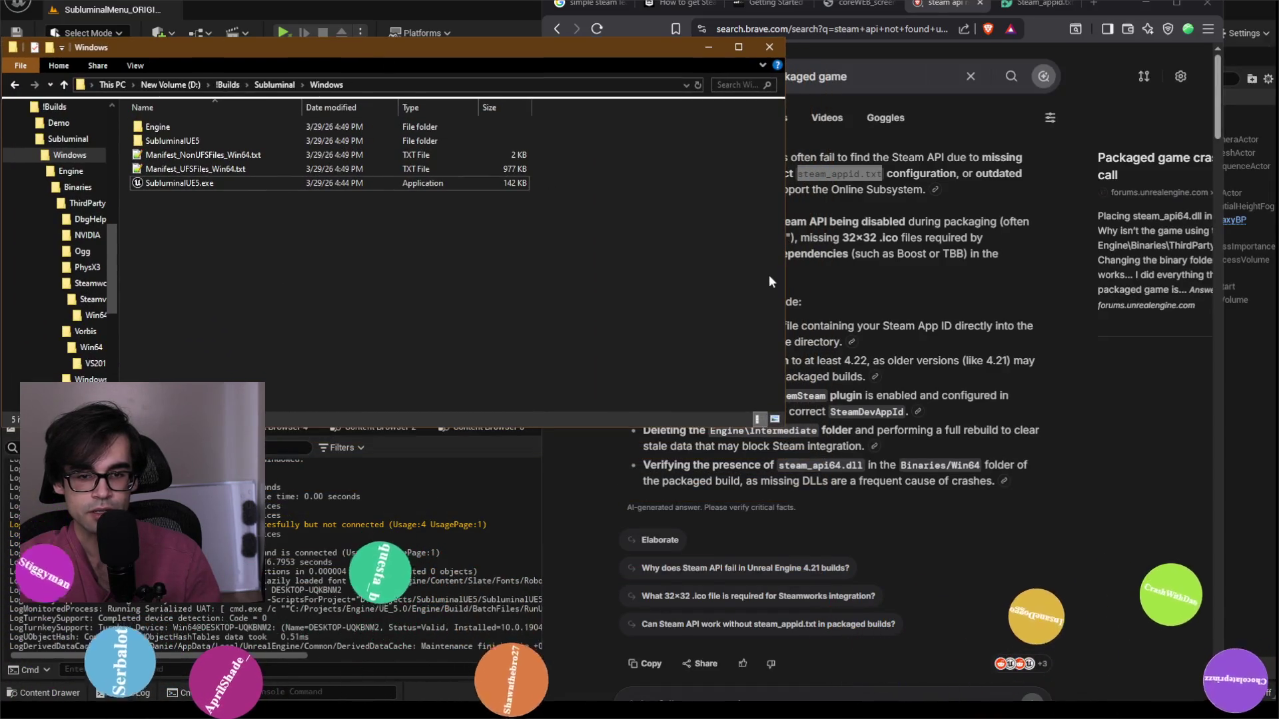
{"action": "left_click_drag", "start_coordinate": [761, 265], "coordinate": [605, 257]}
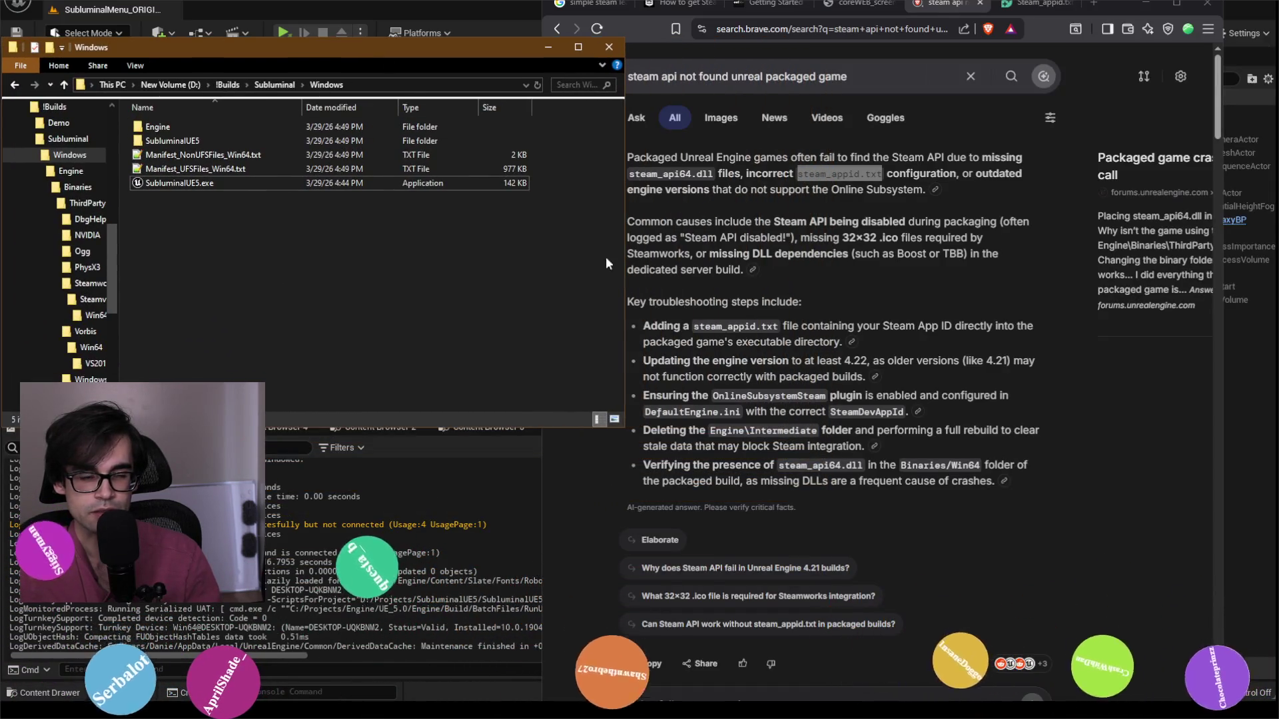
Step: Create a new text file named steam_appid.txt beside SubluminalUE5.exe
{"action": "right_click", "coordinate": [305, 249]}
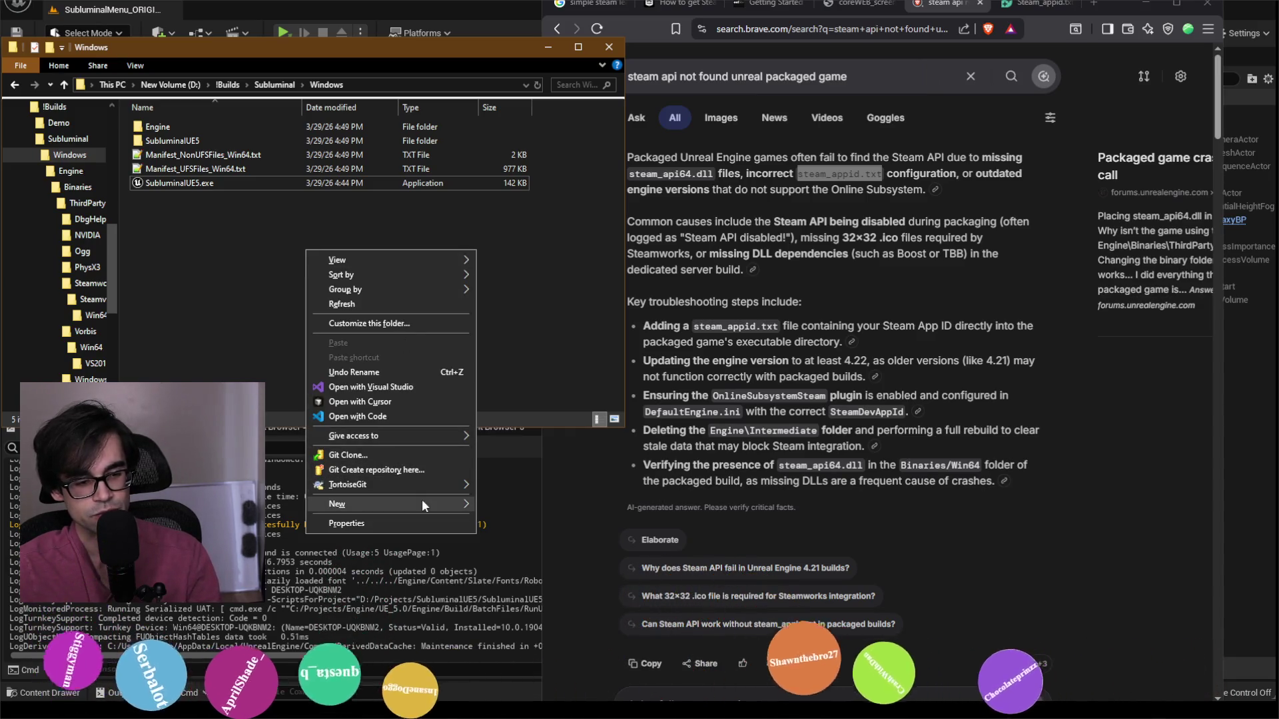
{"action": "mouse_move", "coordinate": [422, 502]}
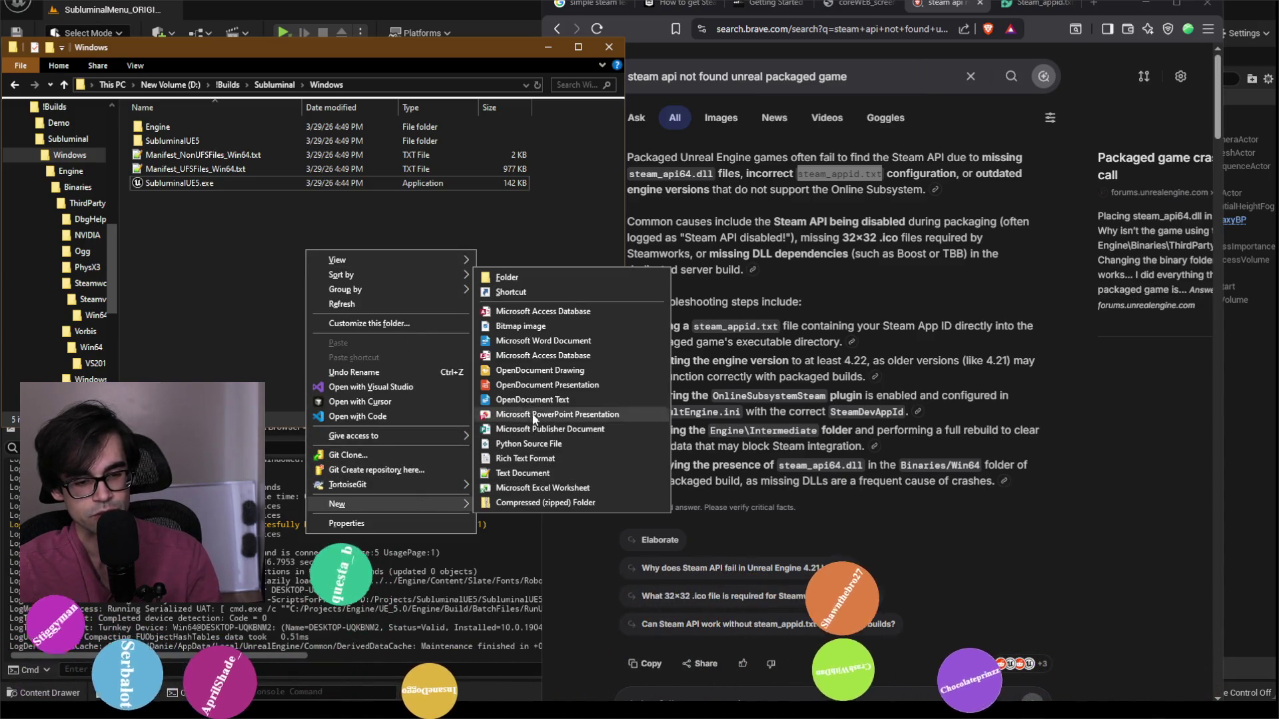
{"action": "left_click", "coordinate": [526, 473]}
{"action": "type", "text": "steamp_app"}
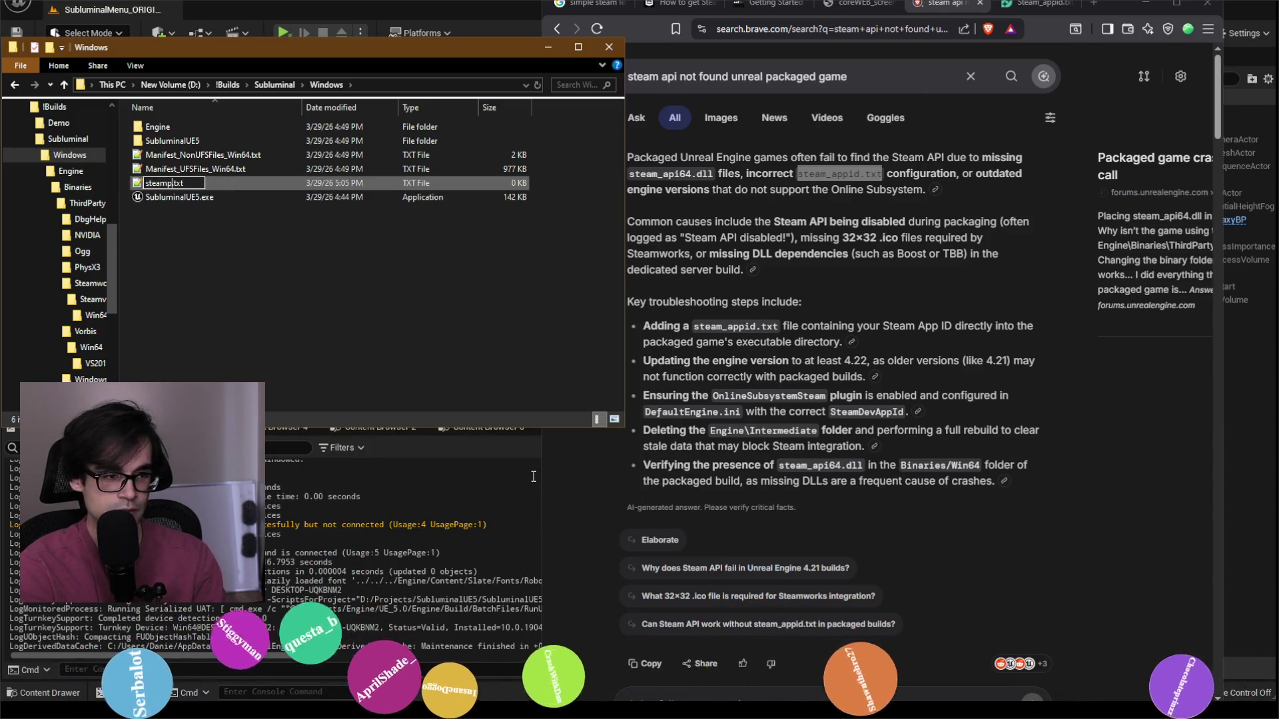
{"action": "type", "text": "id."}
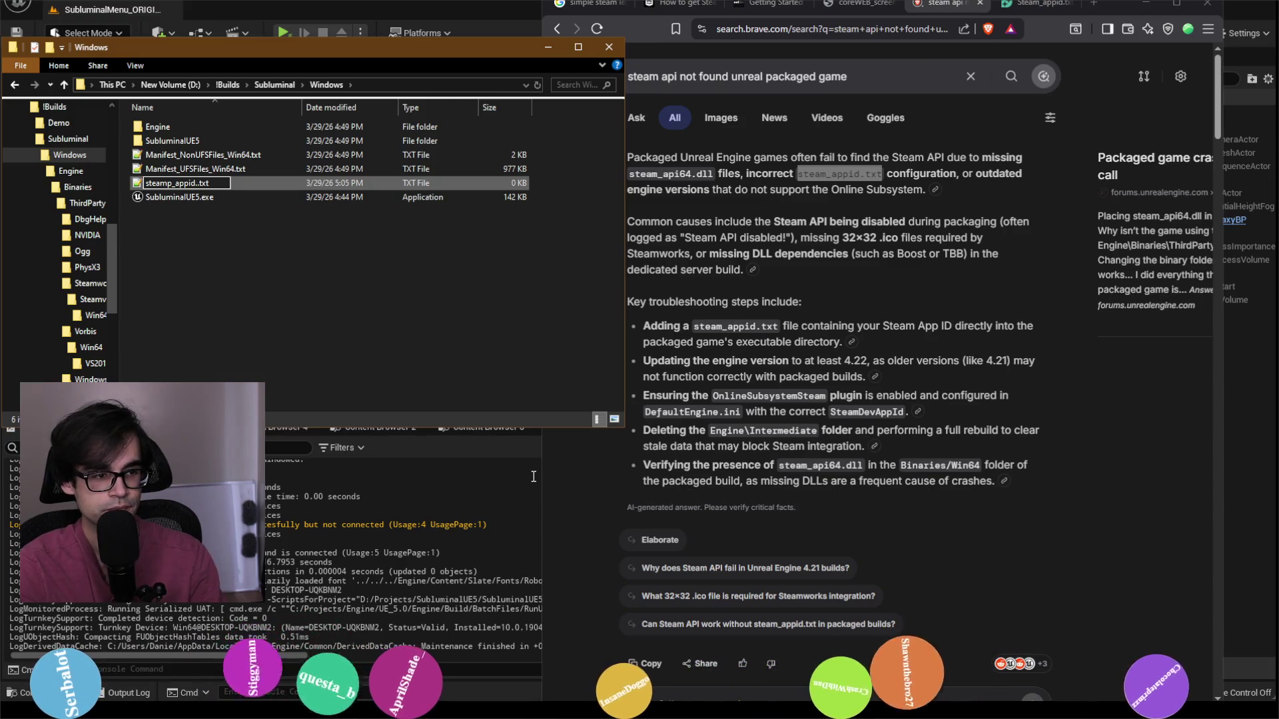
{"action": "key", "text": "Left"}
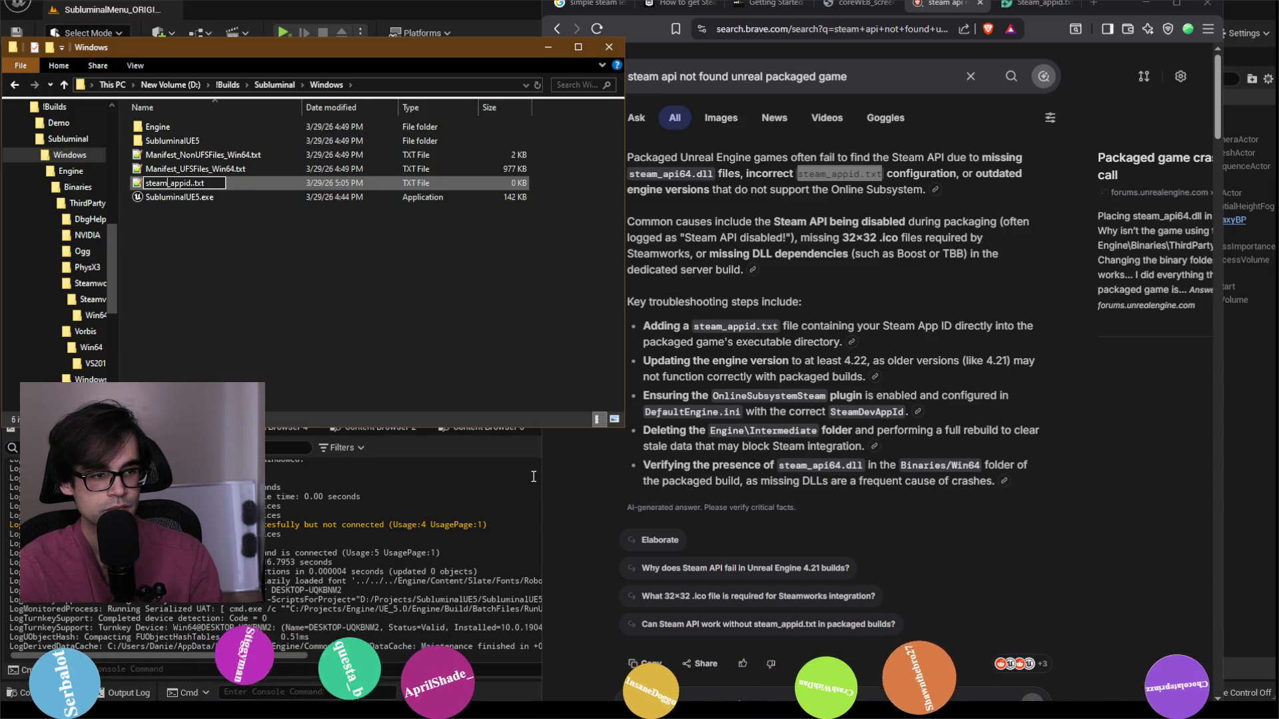
{"action": "key", "text": "Return"}
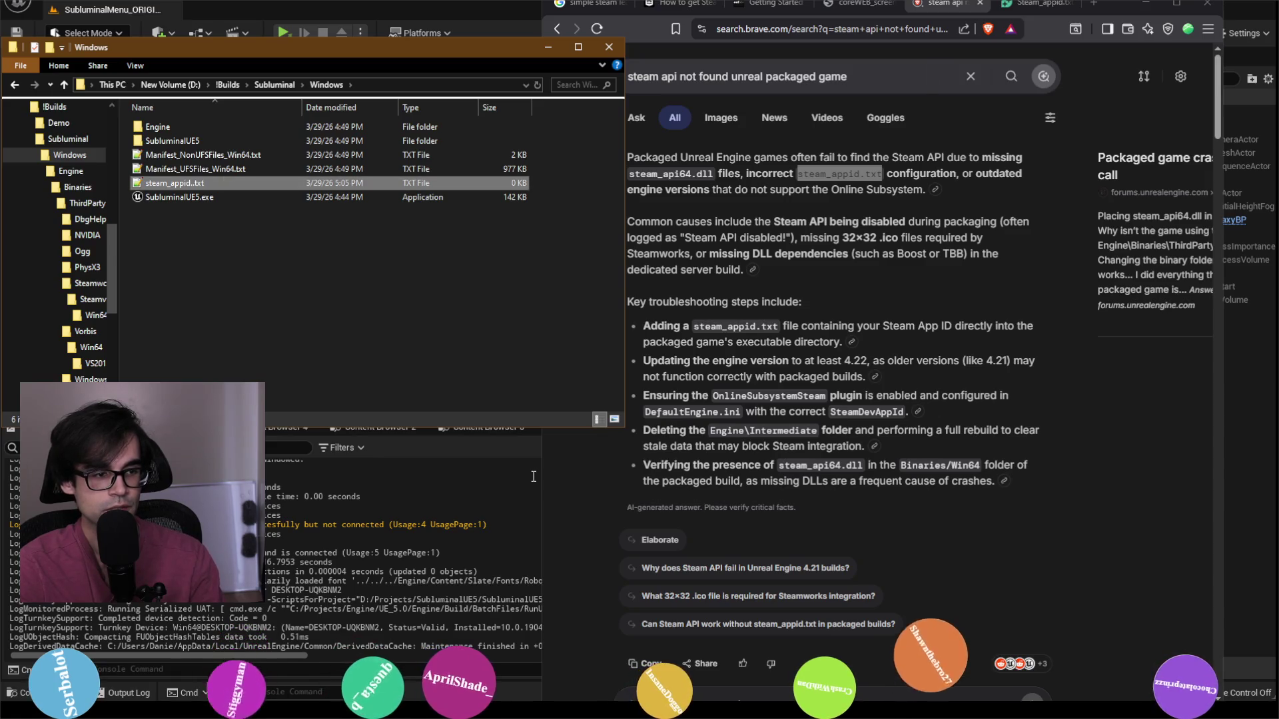
{"action": "key", "text": "F2"}
{"action": "key", "text": "Return"}
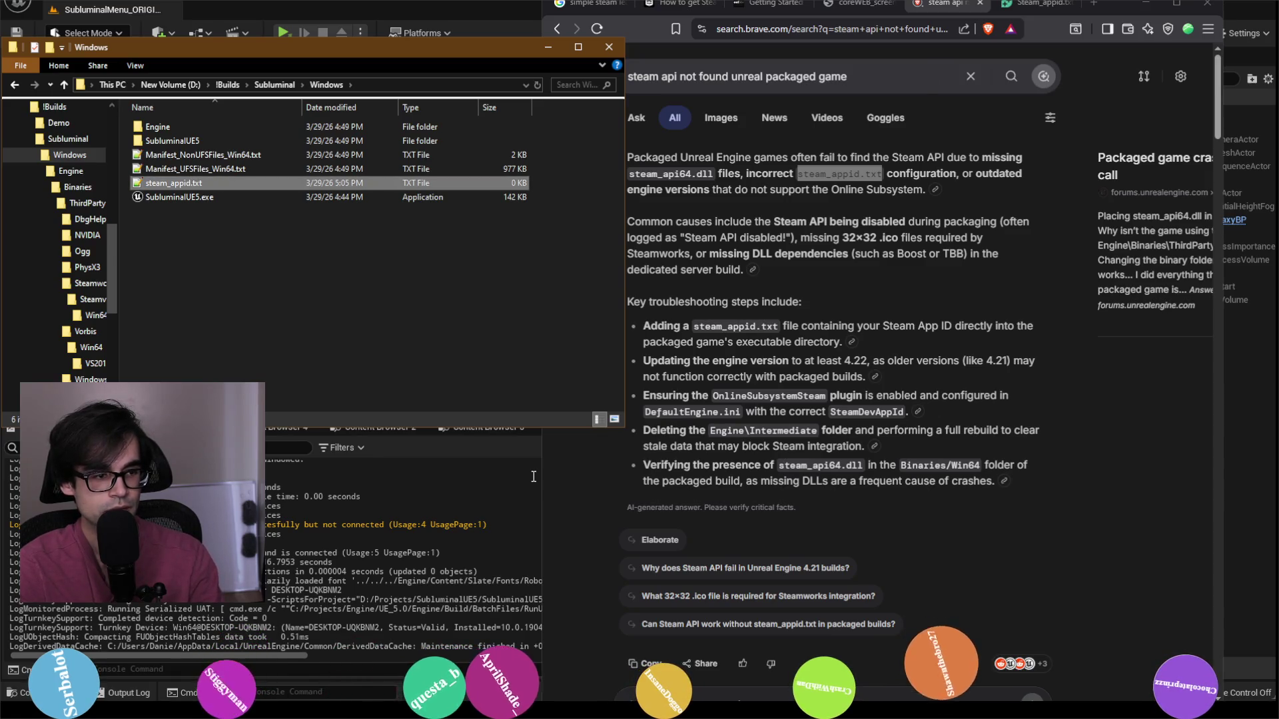
{"action": "left_click", "coordinate": [533, 476]}
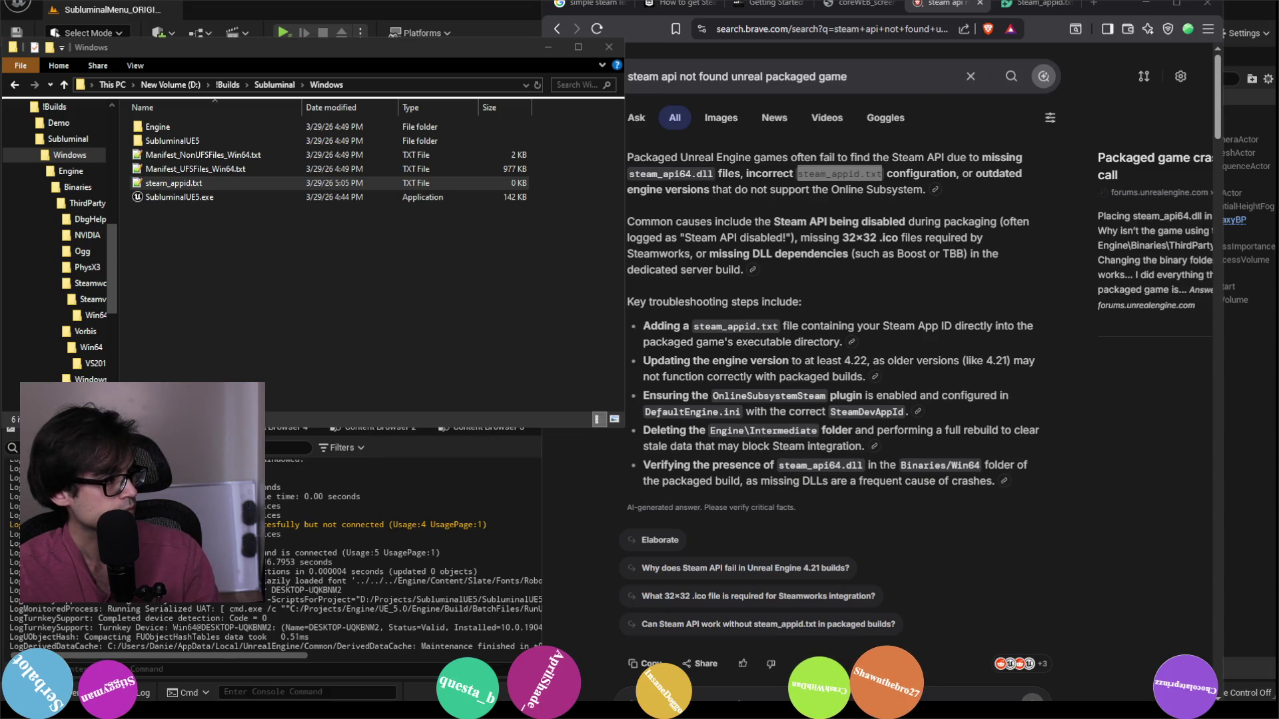
{"action": "left_click", "coordinate": [194, 183]}
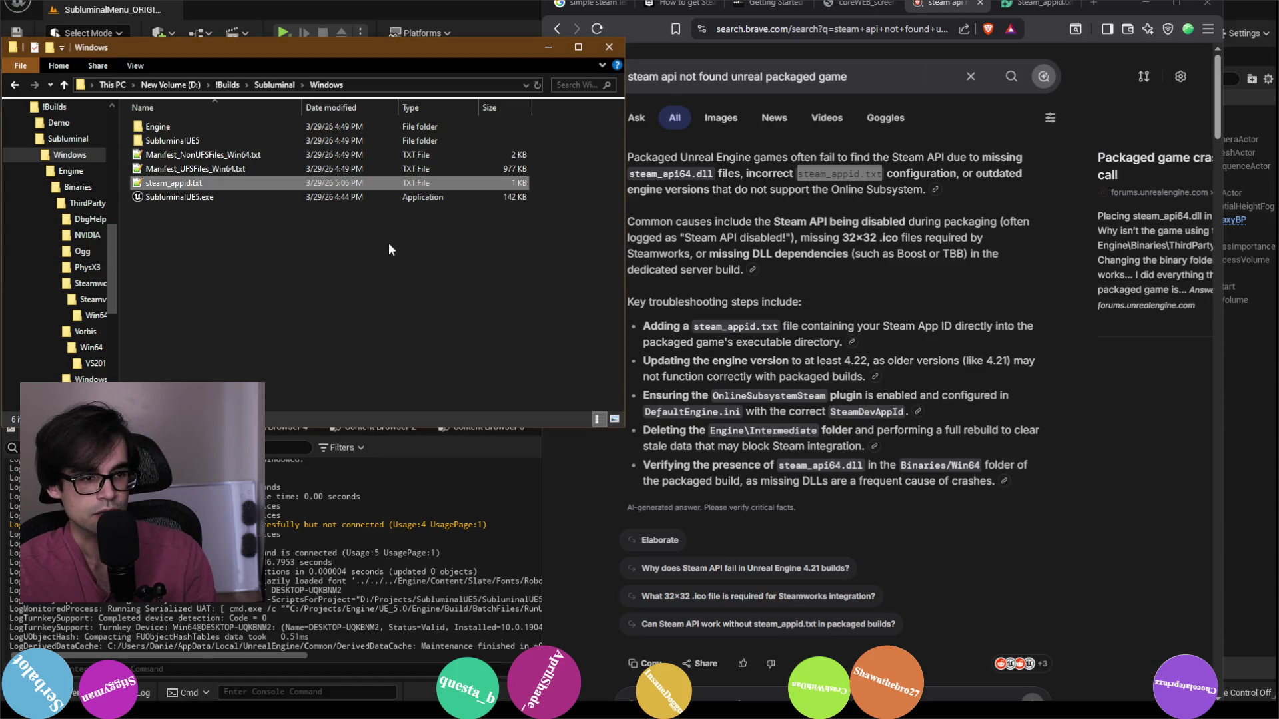
{"action": "double_click", "coordinate": [200, 197]}
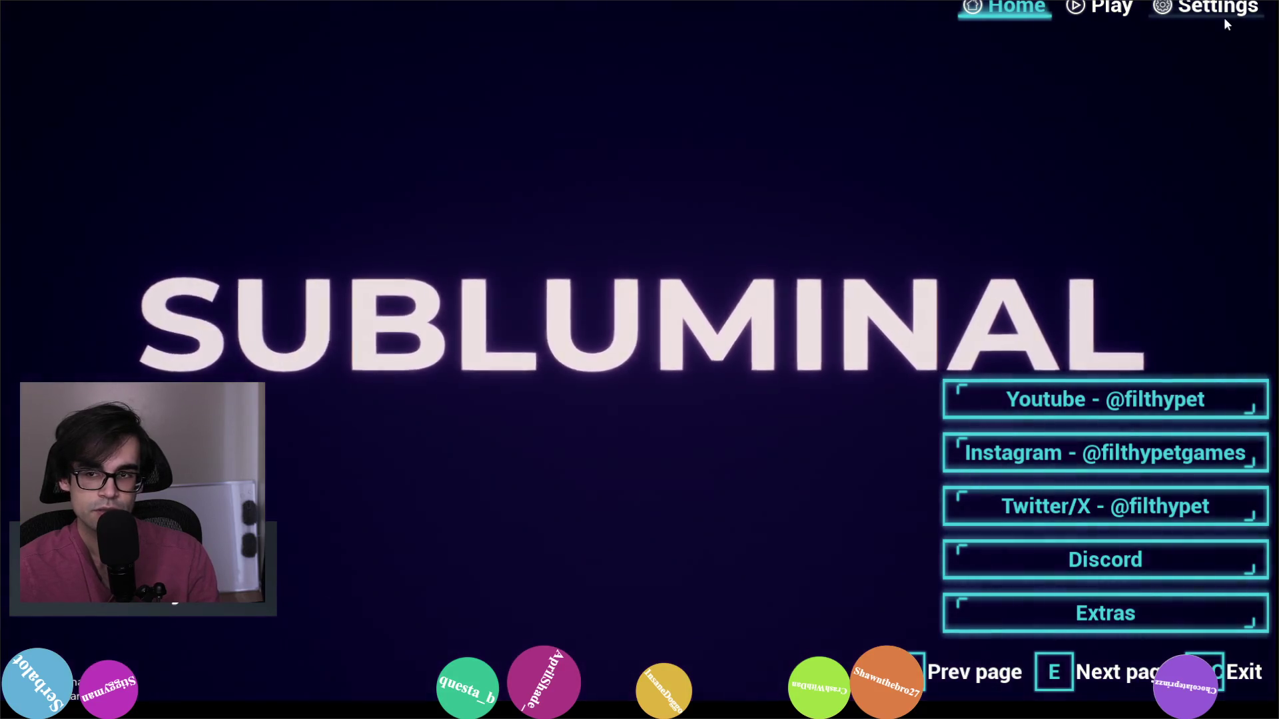
{"action": "left_click", "coordinate": [1210, 15]}
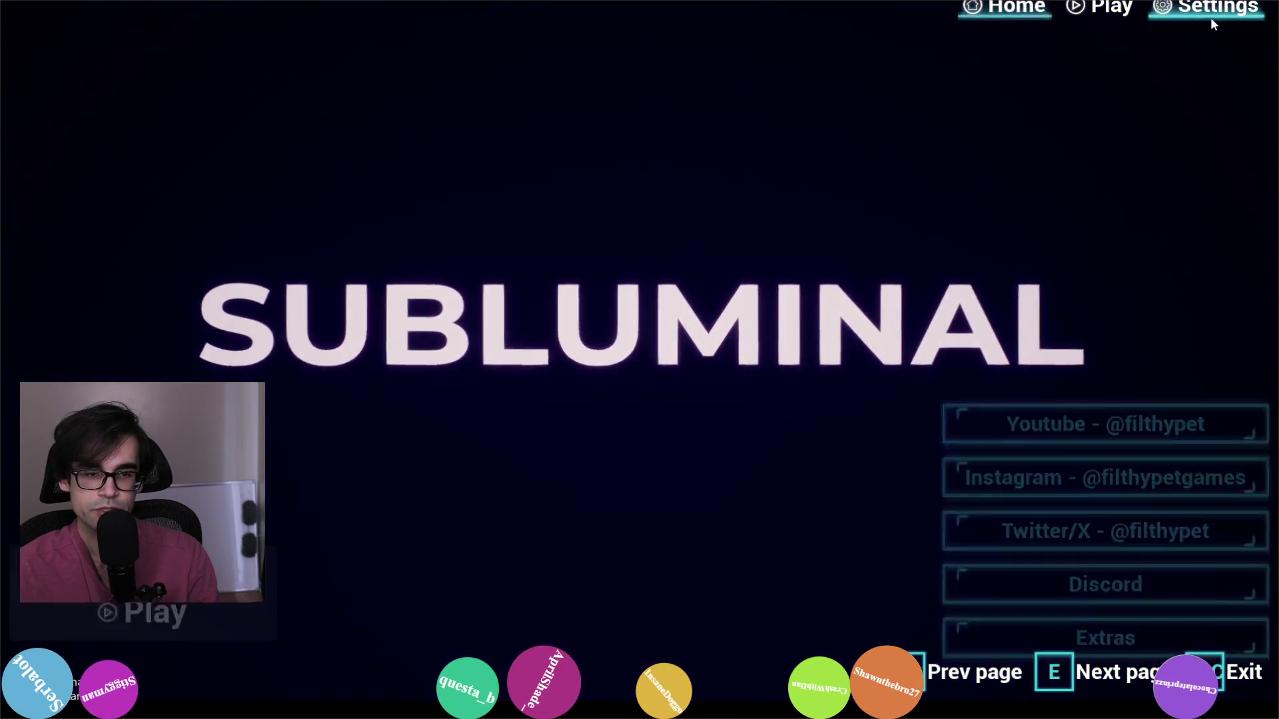
{"action": "left_click", "coordinate": [1033, 14]}
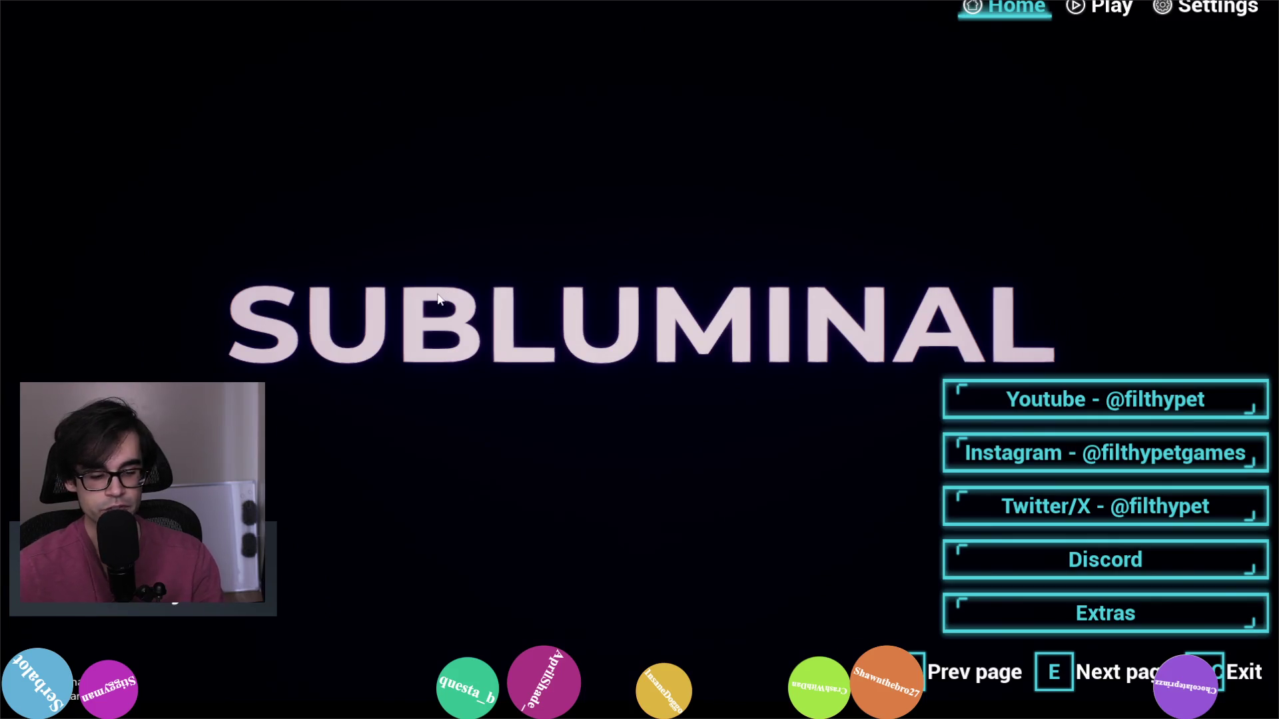
{"action": "key", "text": "Escape"}
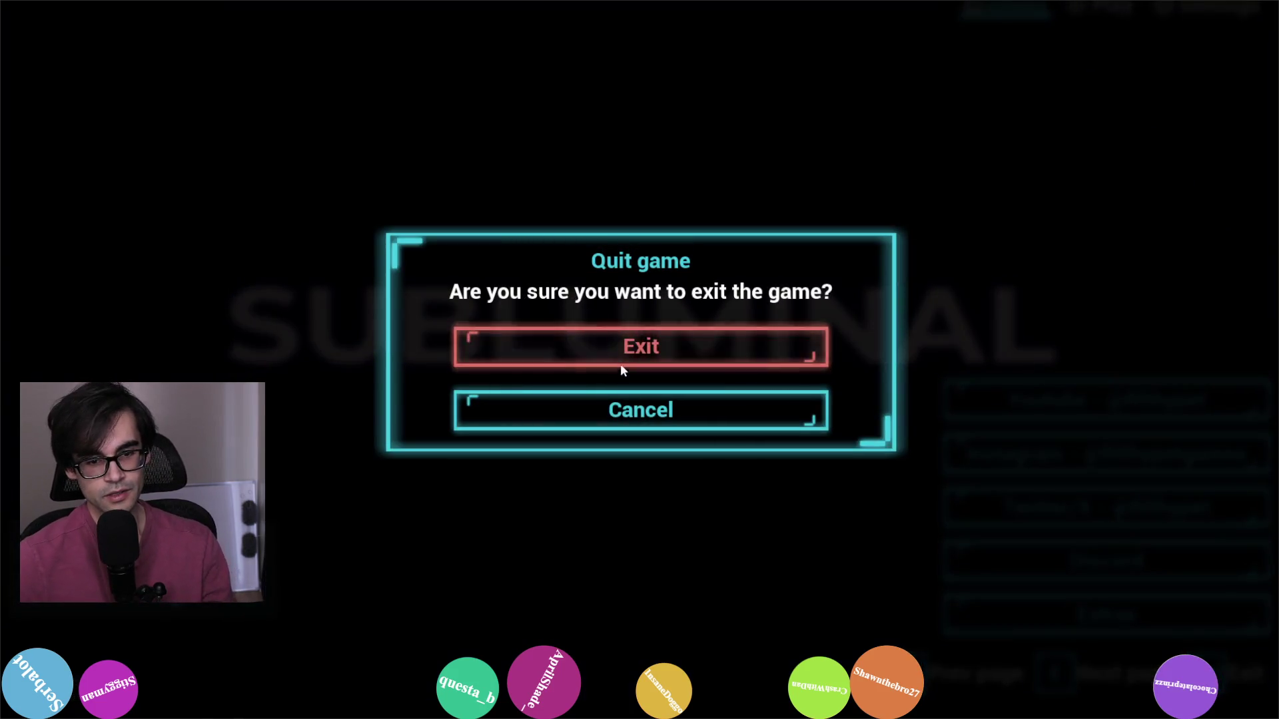
{"action": "key", "text": "Escape"}
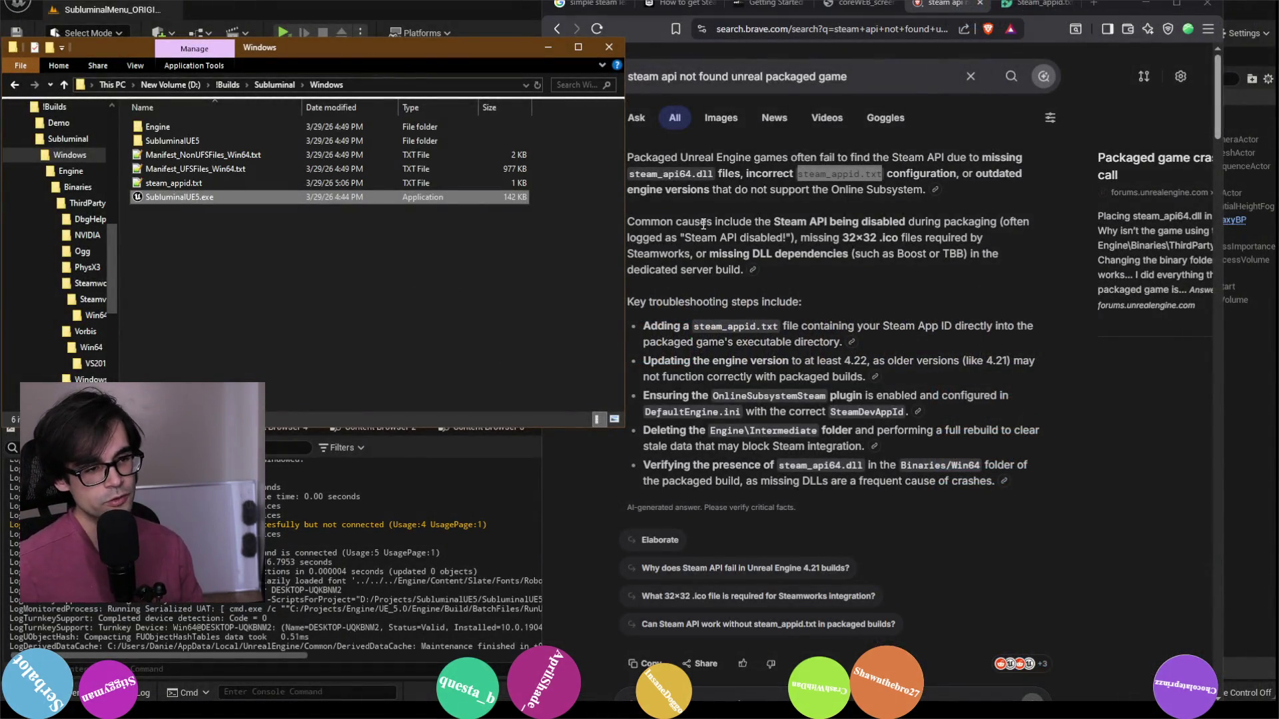
Step: Check the SubluminalUE5 and ContentBuilder content folders, then climb back to steamworks_sdk_Subluminal
{"action": "double_click", "coordinate": [249, 135]}
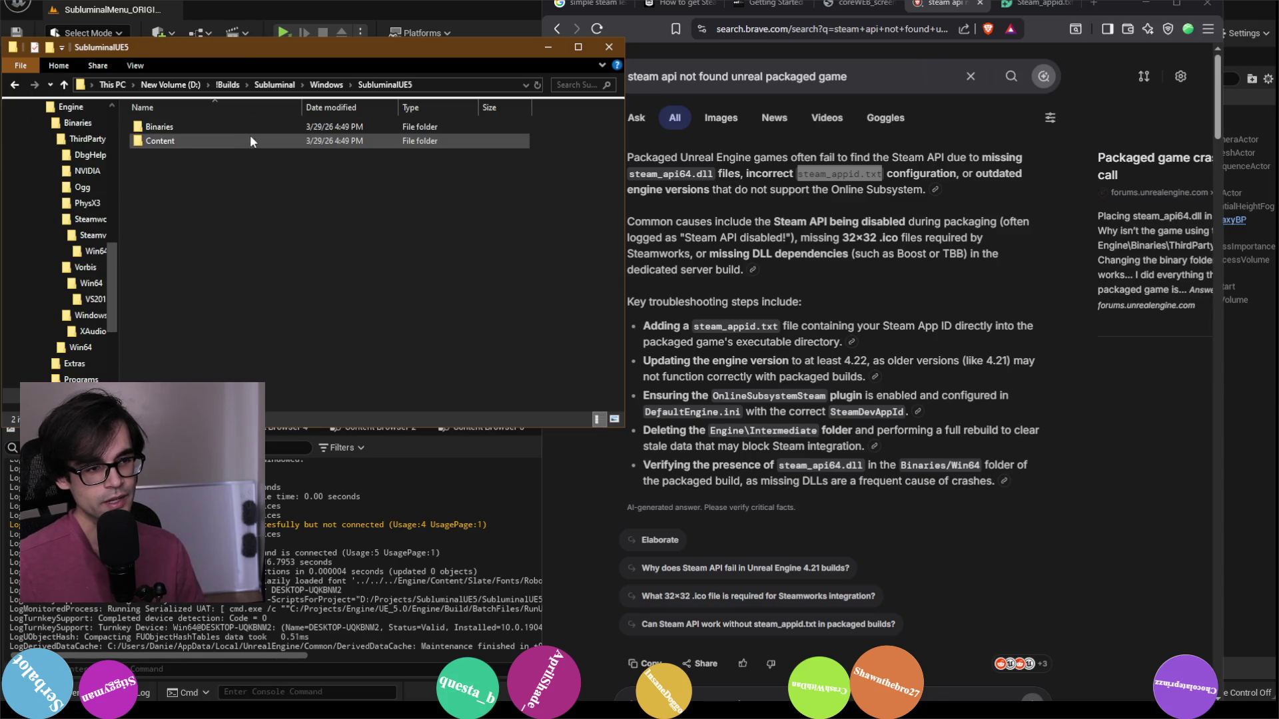
{"action": "left_click", "coordinate": [322, 85]}
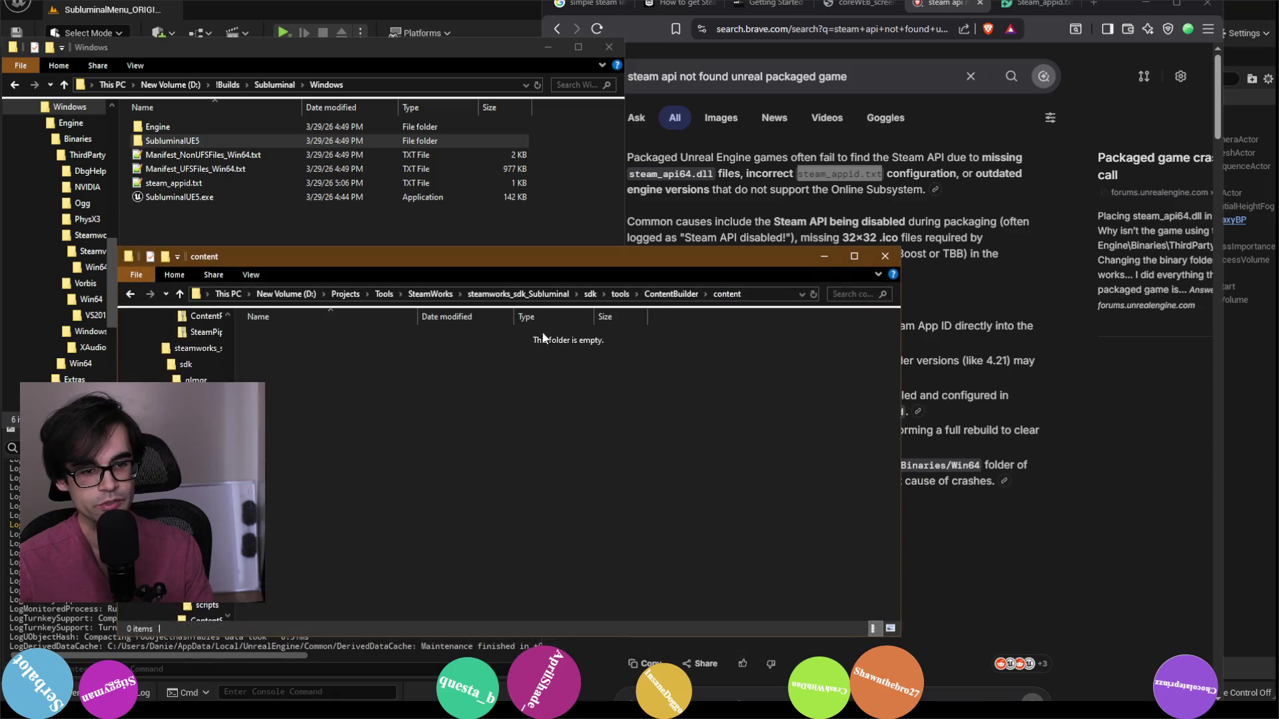
{"action": "left_click", "coordinate": [671, 295]}
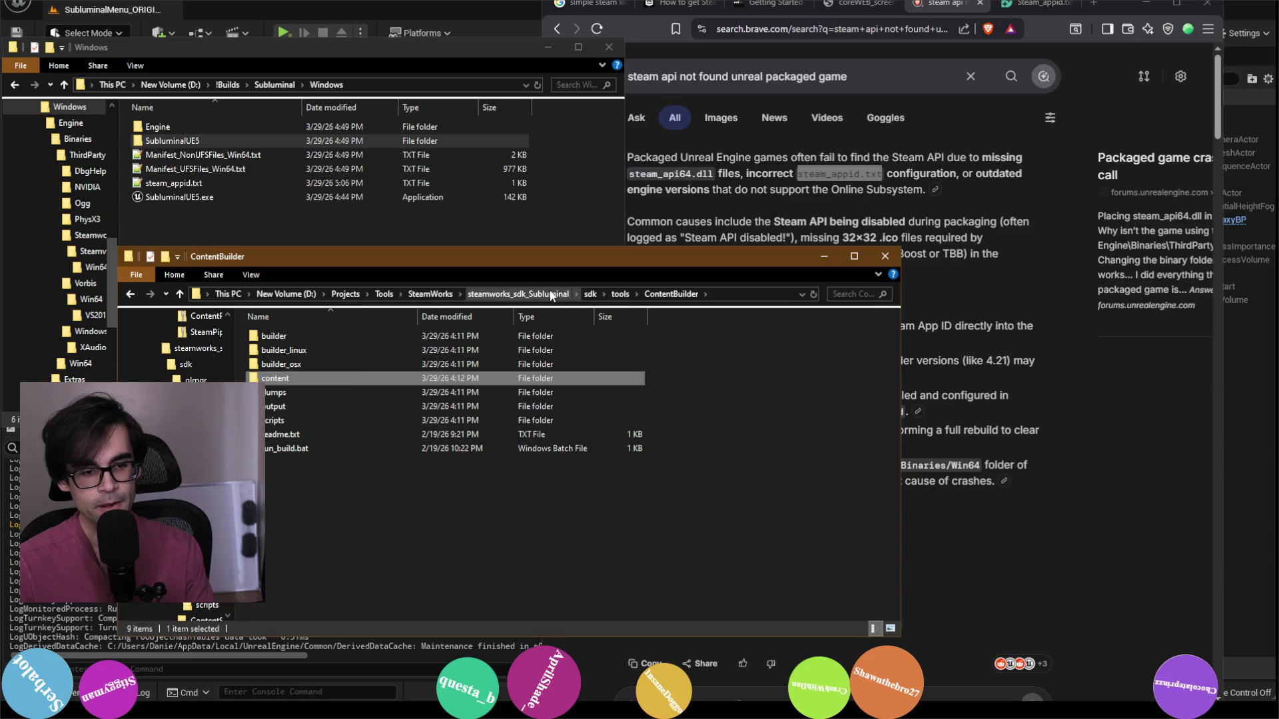
{"action": "double_click", "coordinate": [282, 379]}
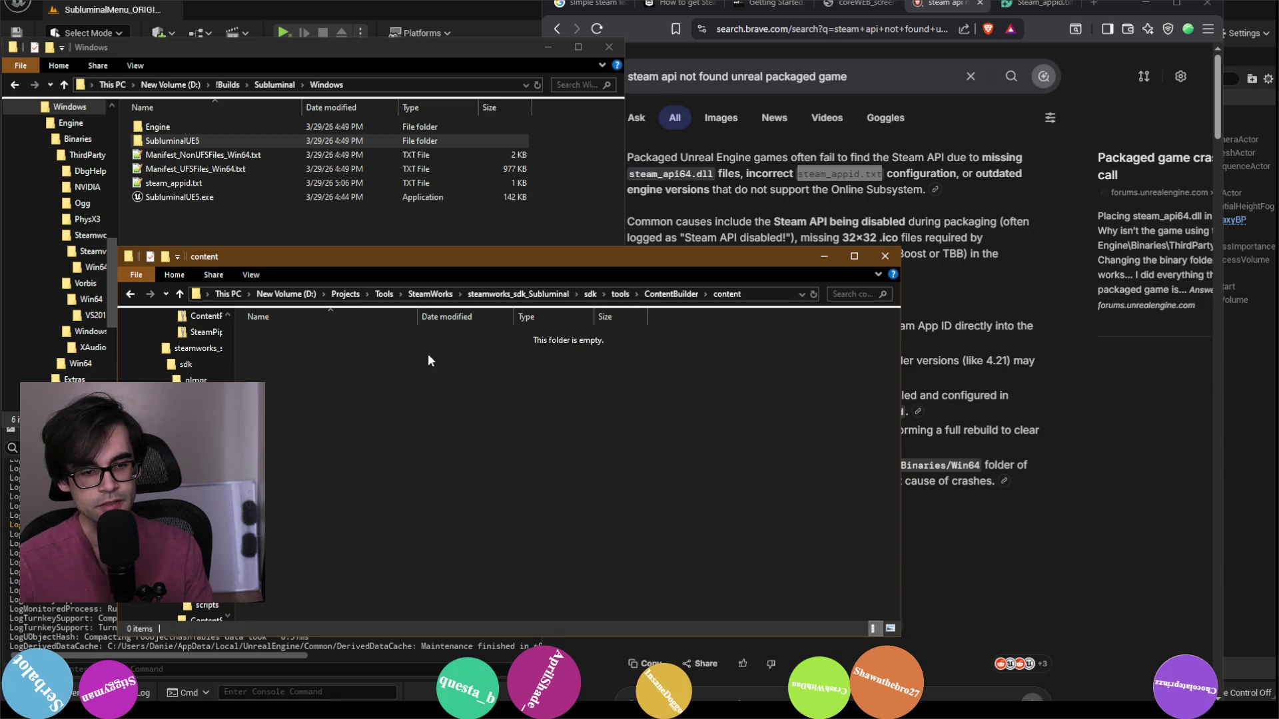
{"action": "left_click", "coordinate": [659, 297]}
{"action": "left_click", "coordinate": [620, 295]}
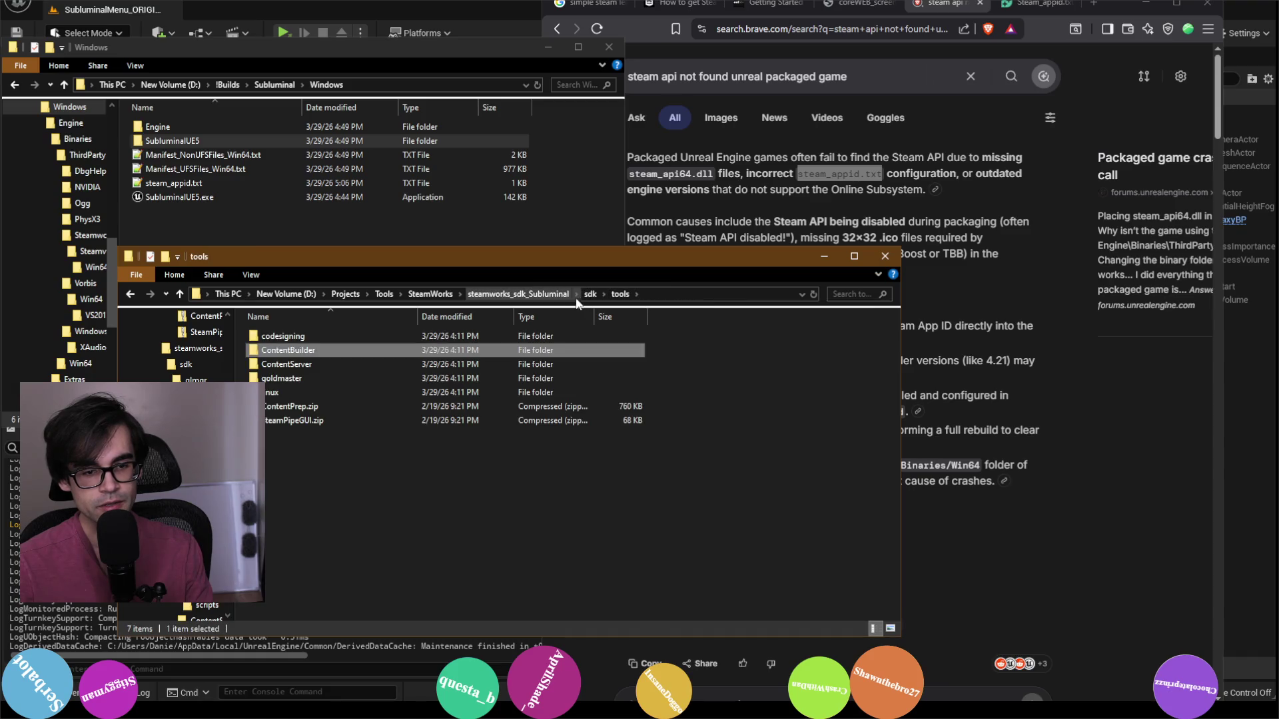
{"action": "left_click", "coordinate": [514, 294]}
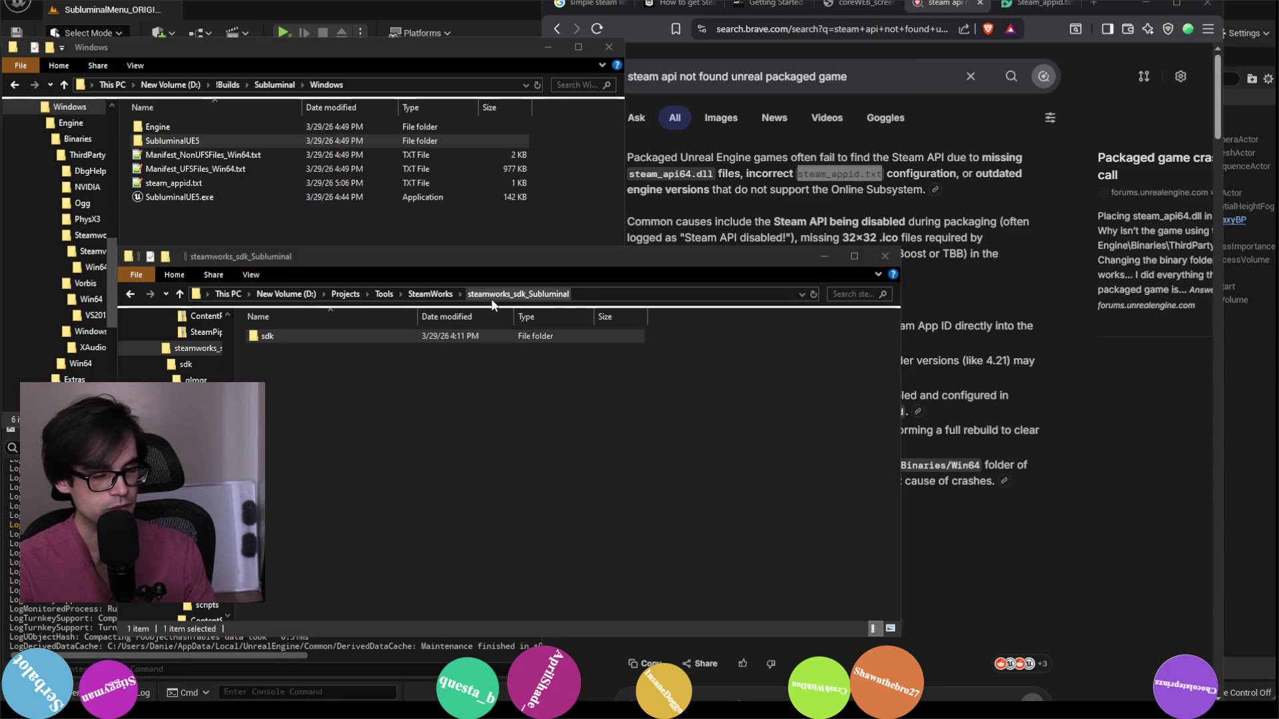
Step: In a new Explorer window, browse drive D: to Projects > SteamRelated, peeking into steam_game_templates_2023
{"action": "key", "text": "super+e"}
{"action": "left_click_drag", "start_coordinate": [517, 81], "coordinate": [845, 188]}
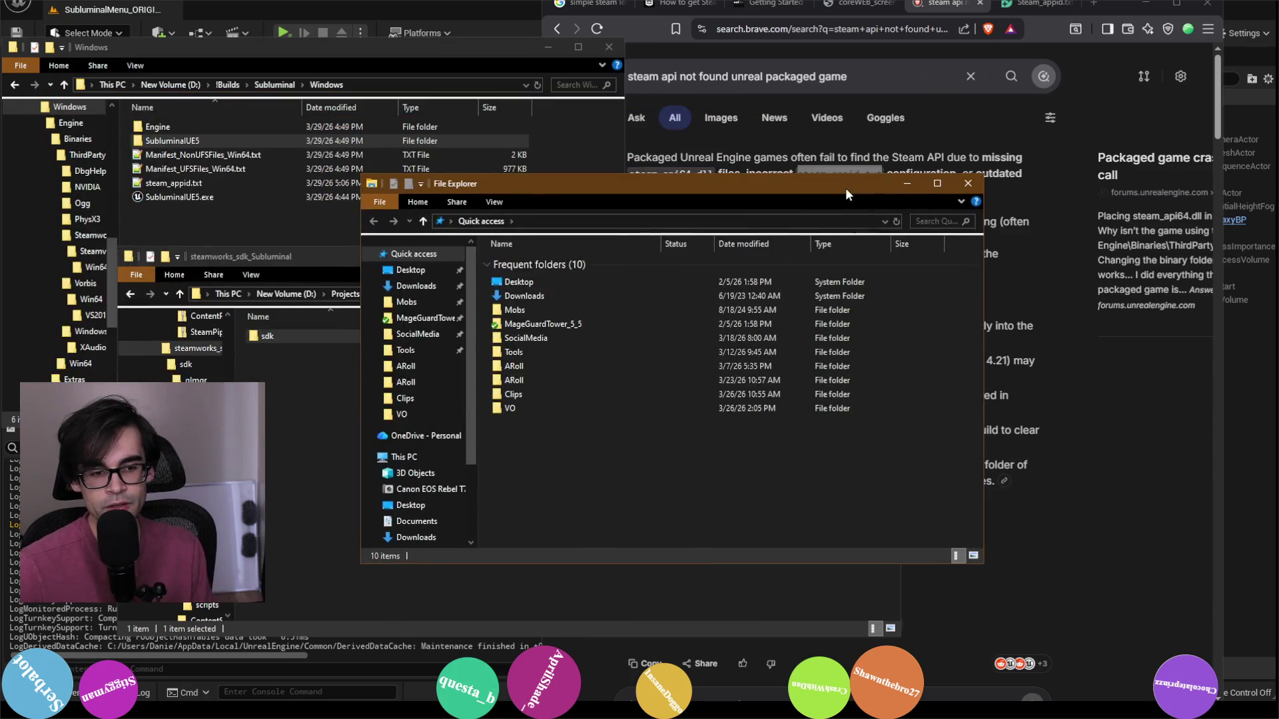
{"action": "scroll", "coordinate": [433, 498], "scroll_direction": "down", "scroll_amount": 2}
{"action": "left_click", "coordinate": [426, 511]}
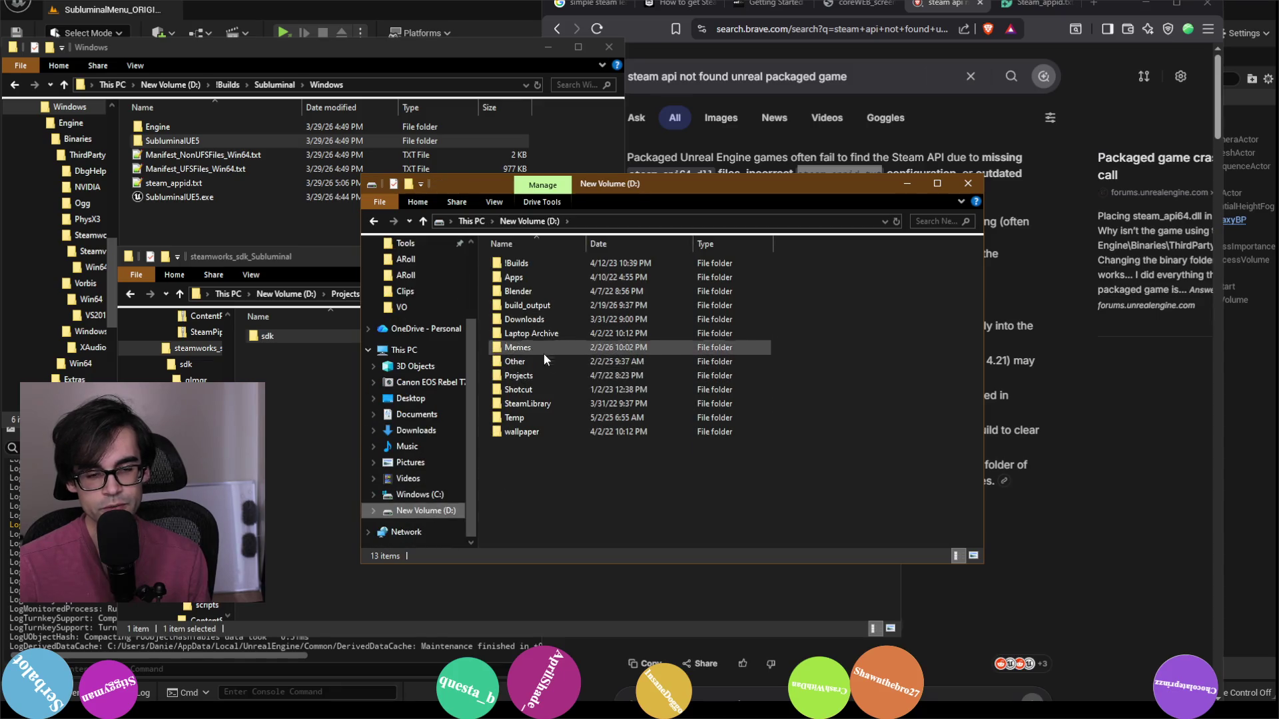
{"action": "double_click", "coordinate": [549, 373]}
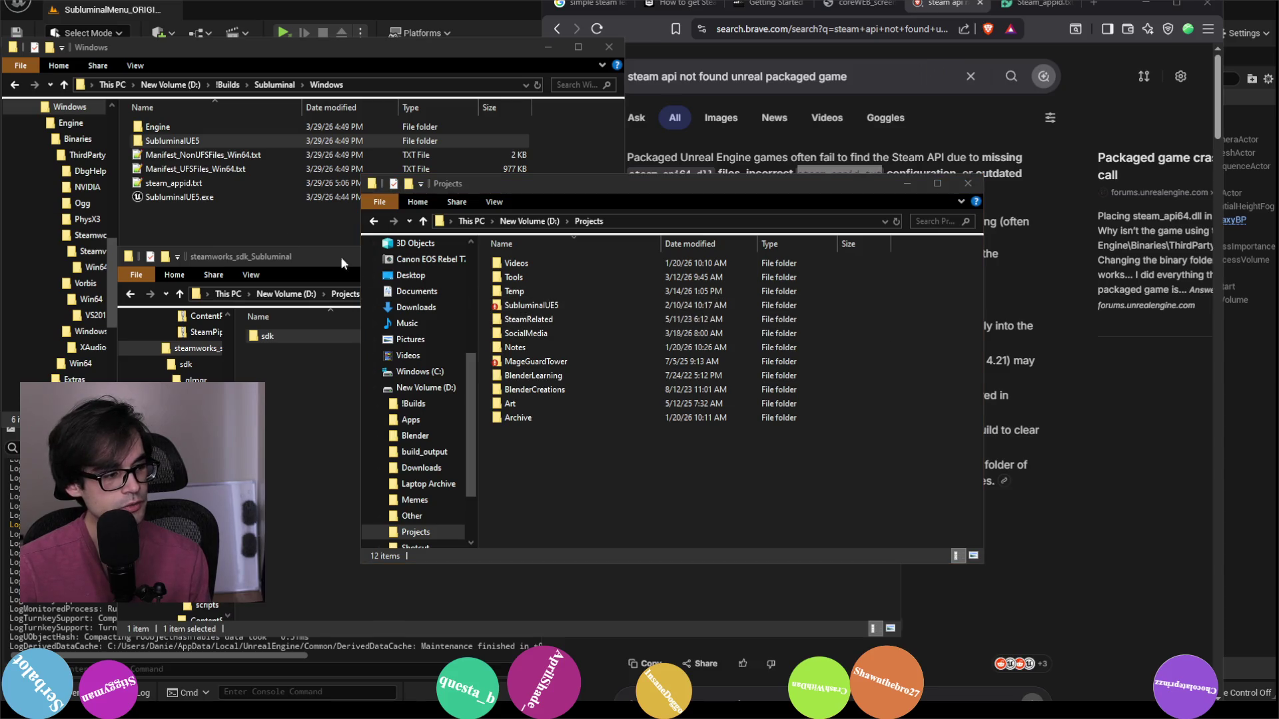
{"action": "left_click", "coordinate": [677, 455]}
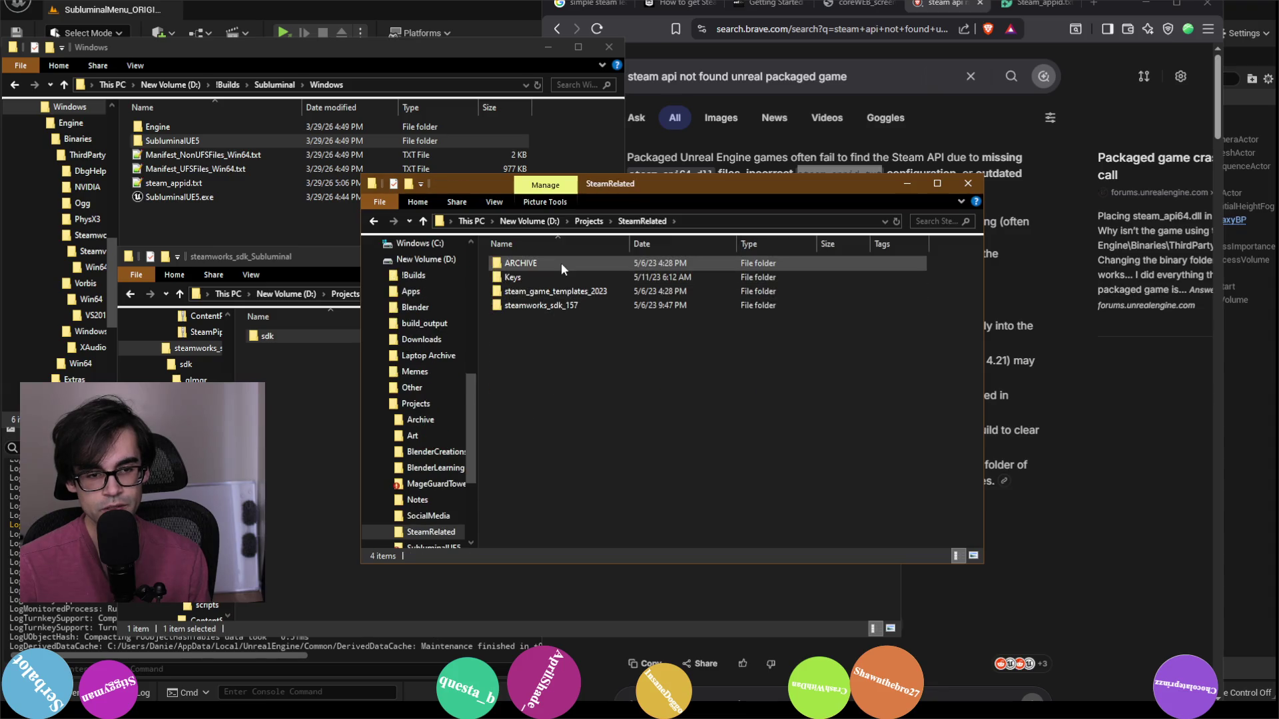
{"action": "left_click", "coordinate": [557, 295]}
{"action": "double_click", "coordinate": [556, 292]}
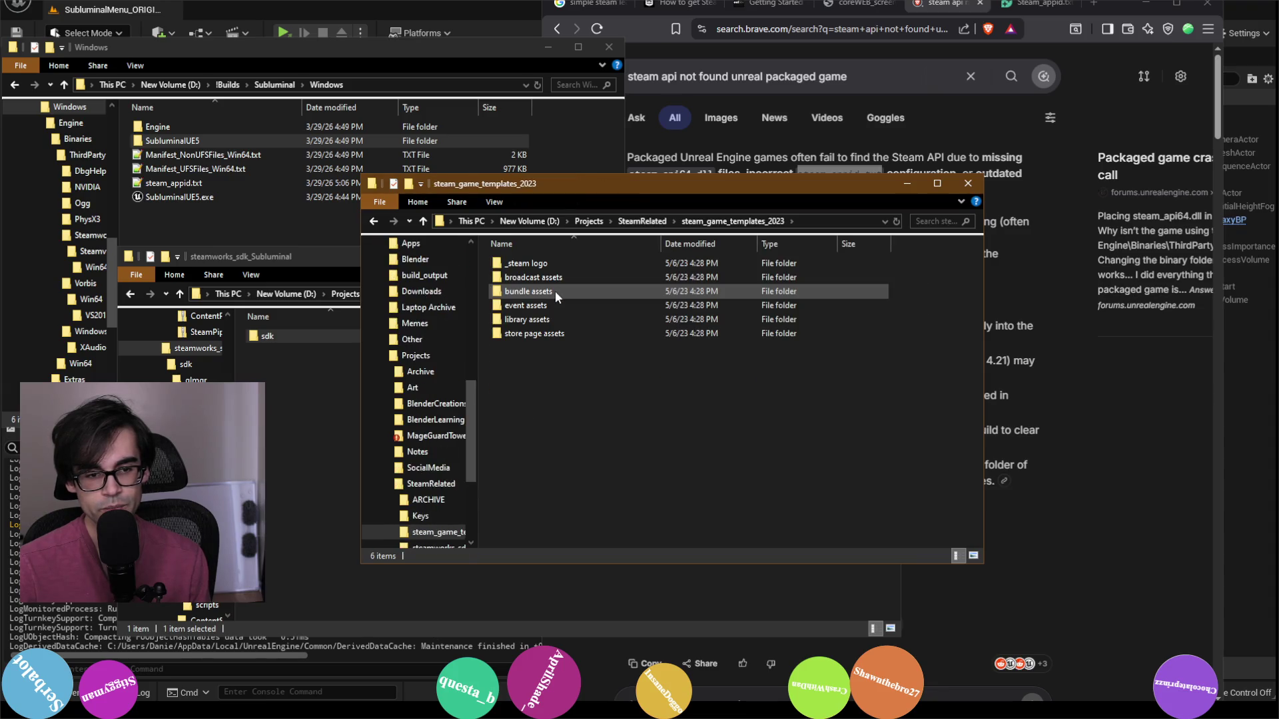
{"action": "left_click", "coordinate": [631, 223]}
Step: Go through steamworks_sdk_157 > sdk > tools > ContentBuilder > content and launch SubluminalUE5.exe
{"action": "double_click", "coordinate": [586, 304]}
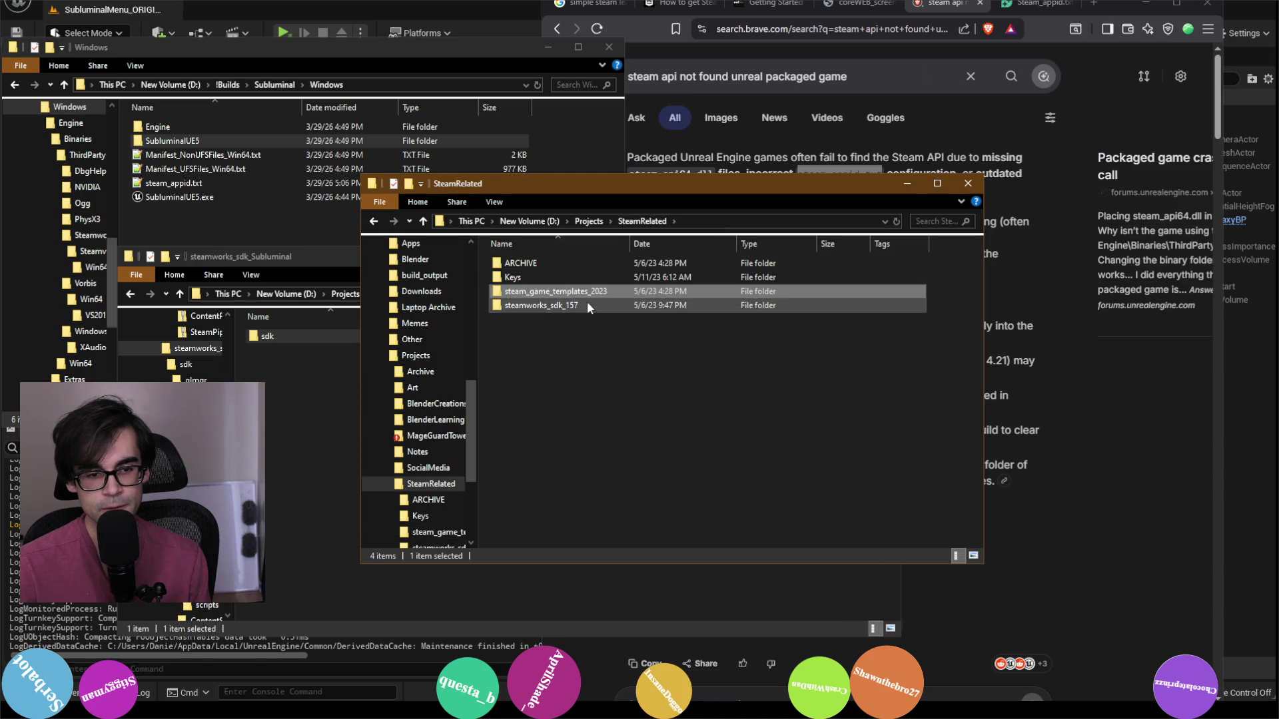
{"action": "double_click", "coordinate": [541, 264]}
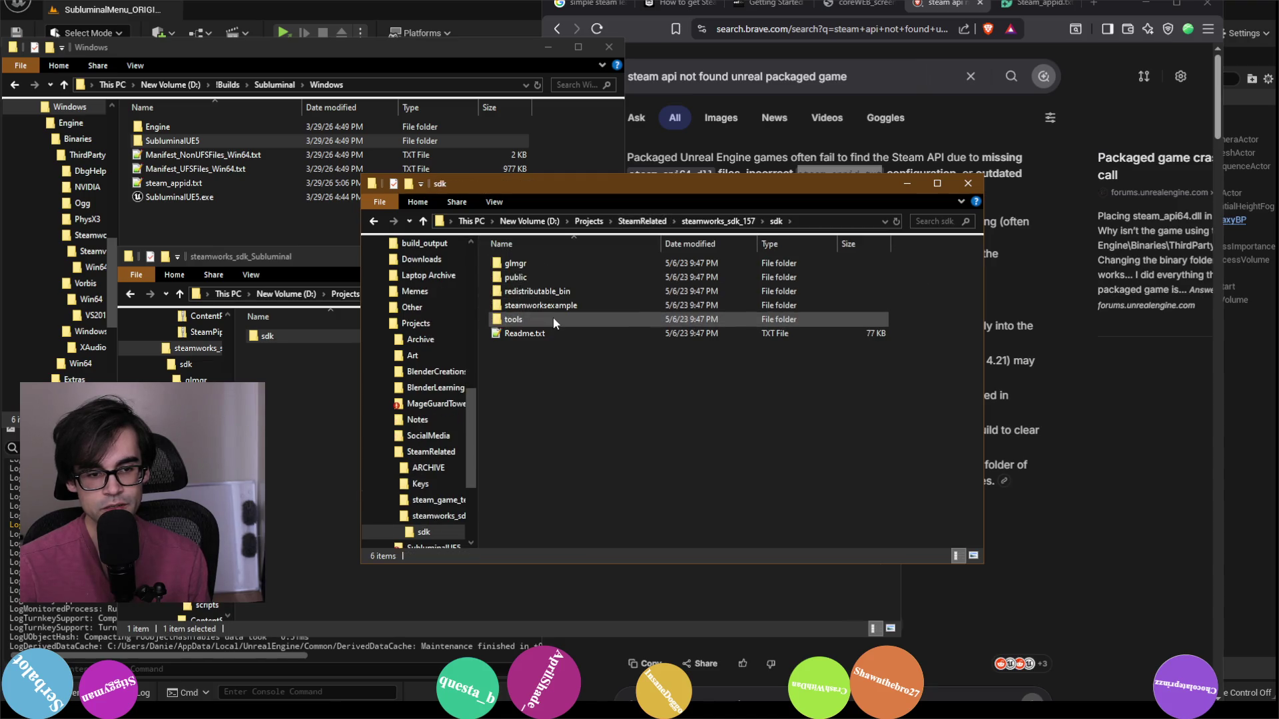
{"action": "double_click", "coordinate": [553, 317]}
{"action": "left_click", "coordinate": [568, 293]}
{"action": "double_click", "coordinate": [567, 290]}
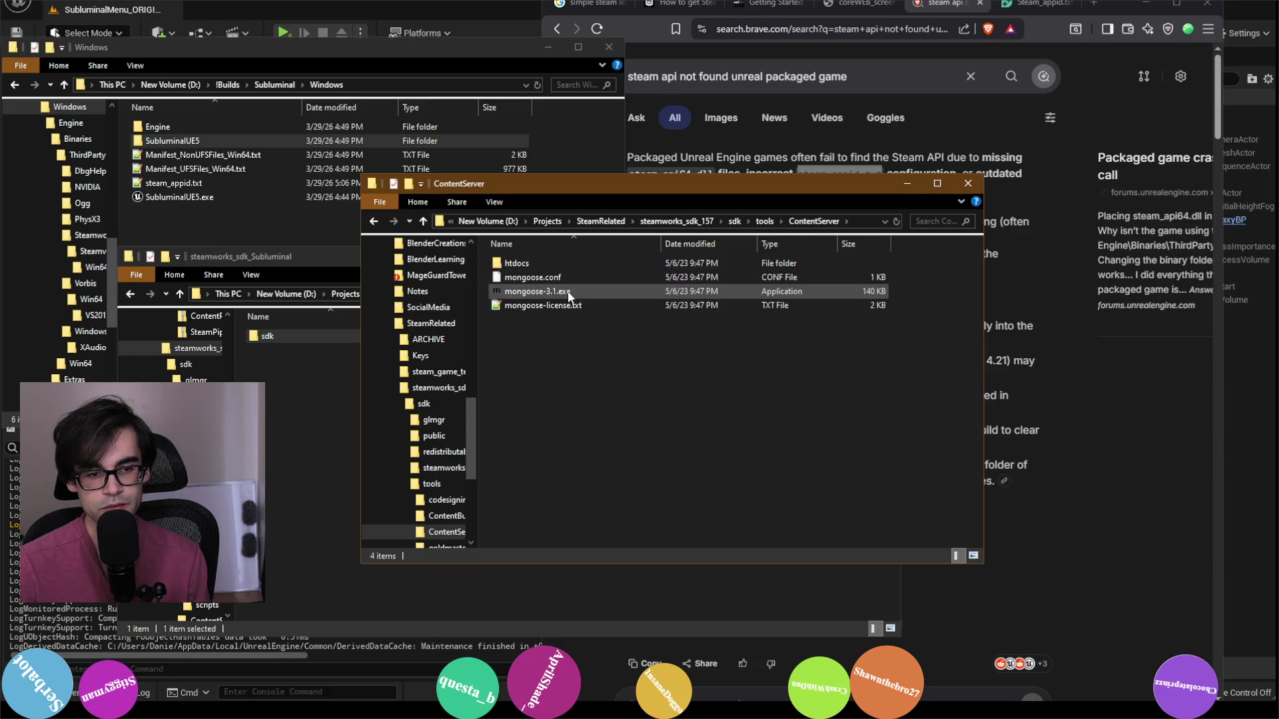
{"action": "left_click", "coordinate": [770, 221]}
{"action": "left_click", "coordinate": [577, 277]}
{"action": "double_click", "coordinate": [577, 277]}
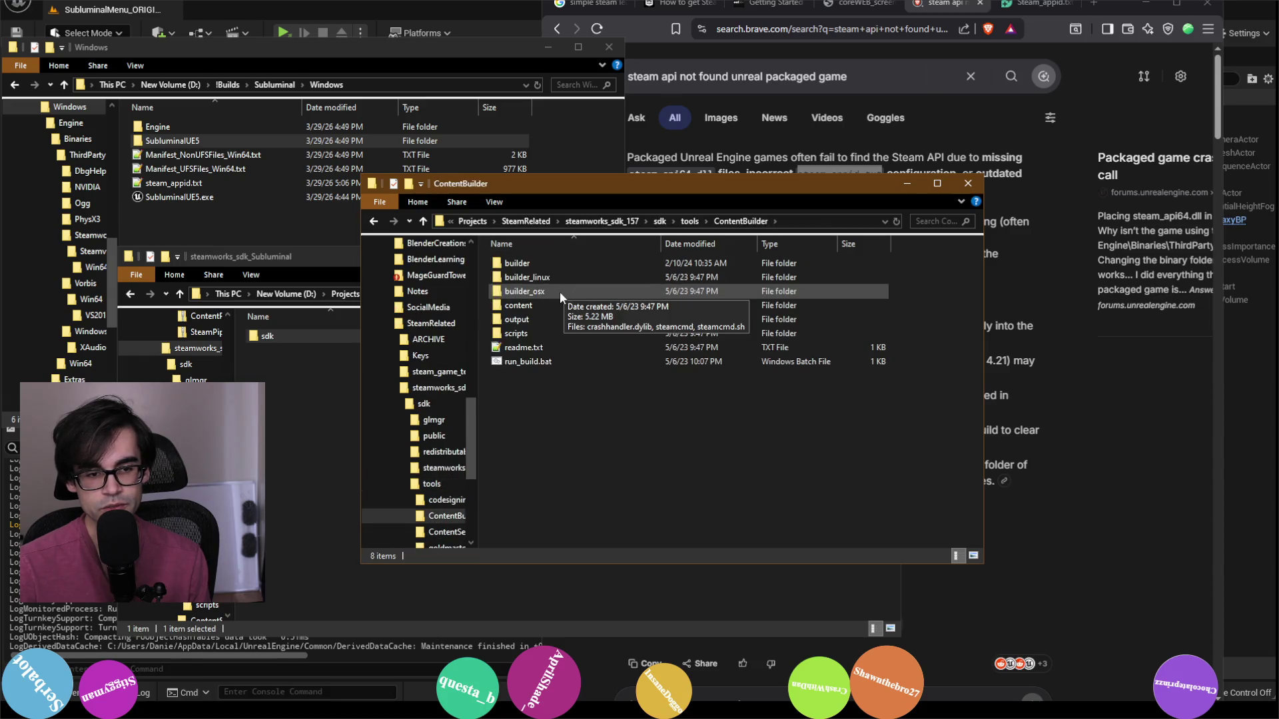
{"action": "double_click", "coordinate": [554, 305]}
{"action": "double_click", "coordinate": [546, 325]}
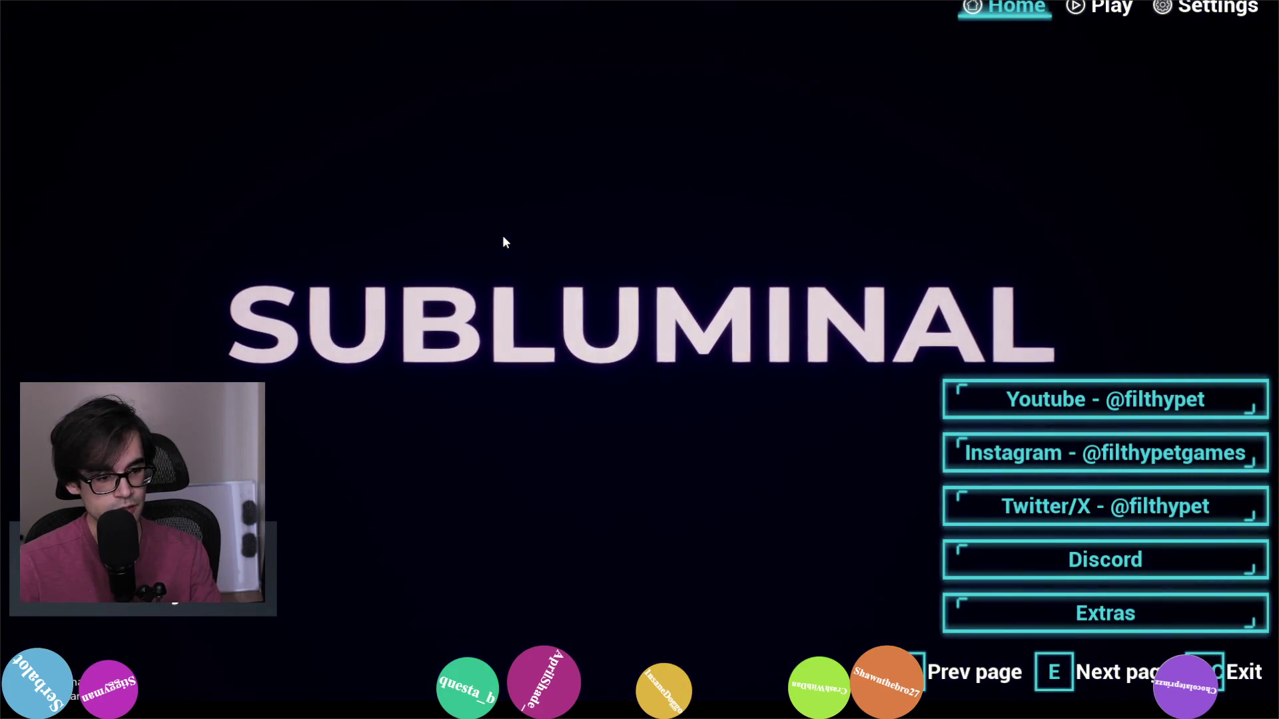
Step: Let Subluminal load to its Home menu, glancing at Explorer and the Steam profile window before returning
{"action": "key", "text": "alt+Tab"}
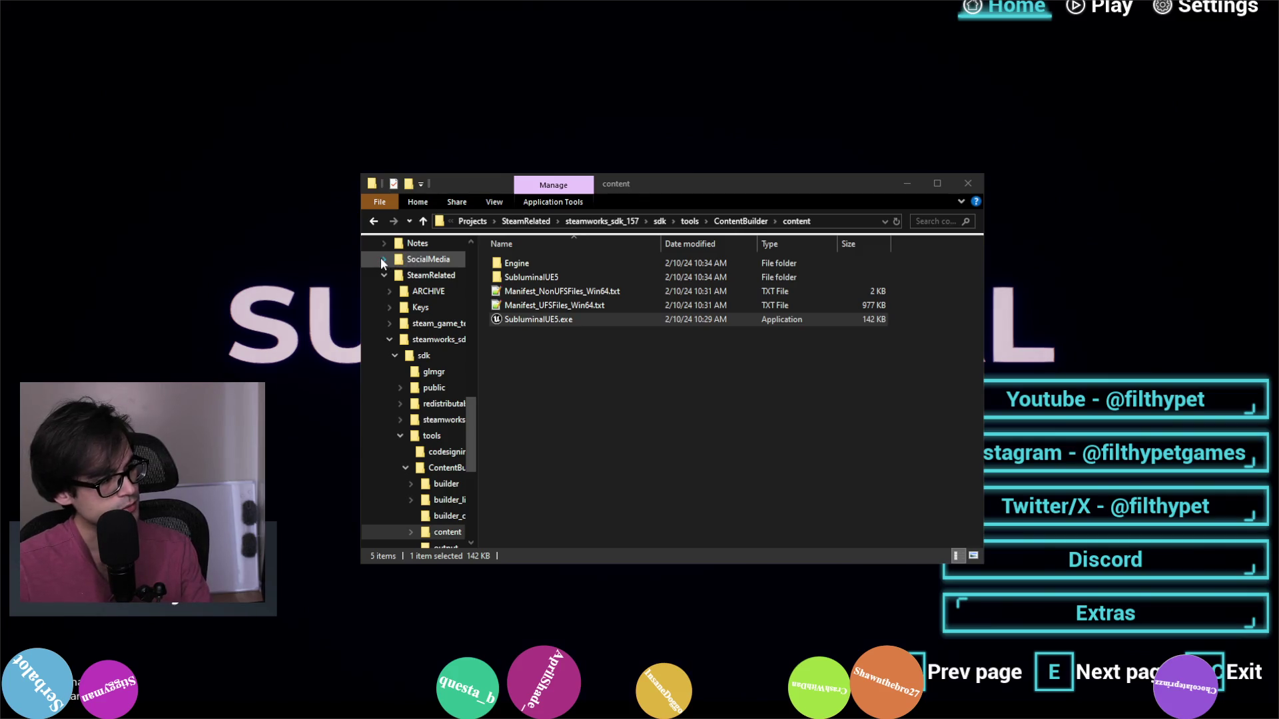
{"action": "key", "text": "alt+Tab"}
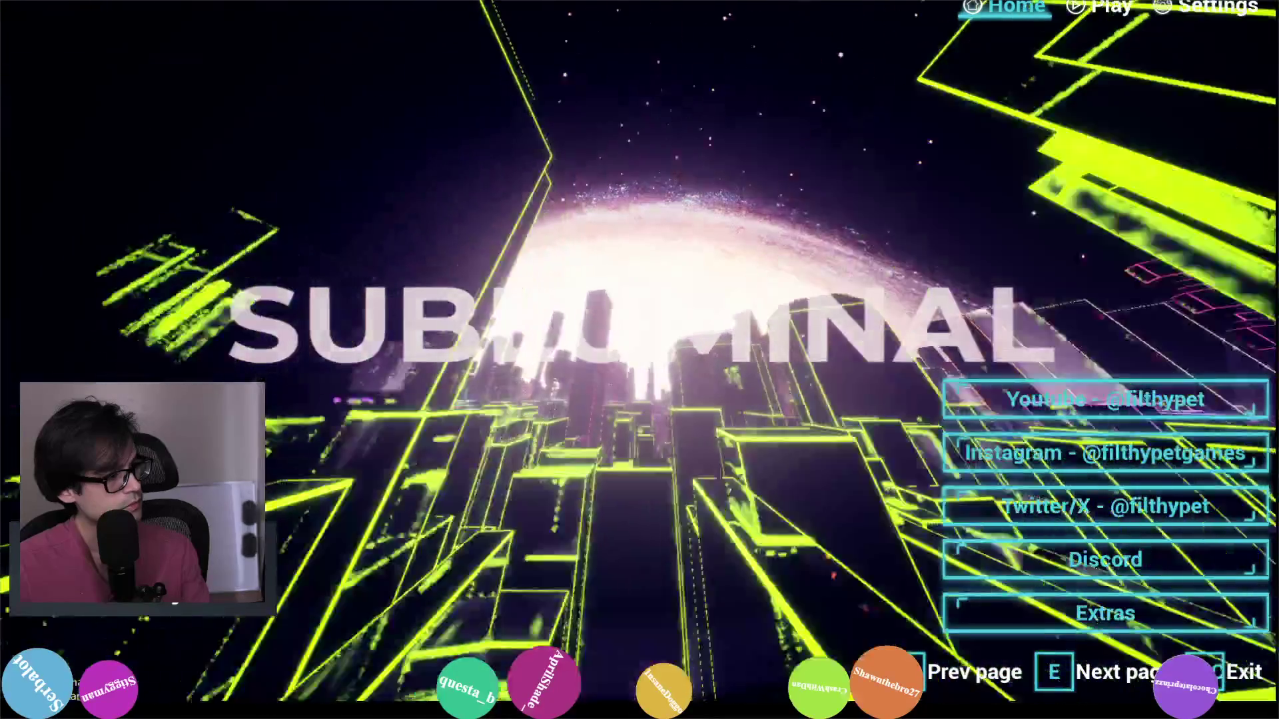
{"action": "key", "text": "alt+Tab"}
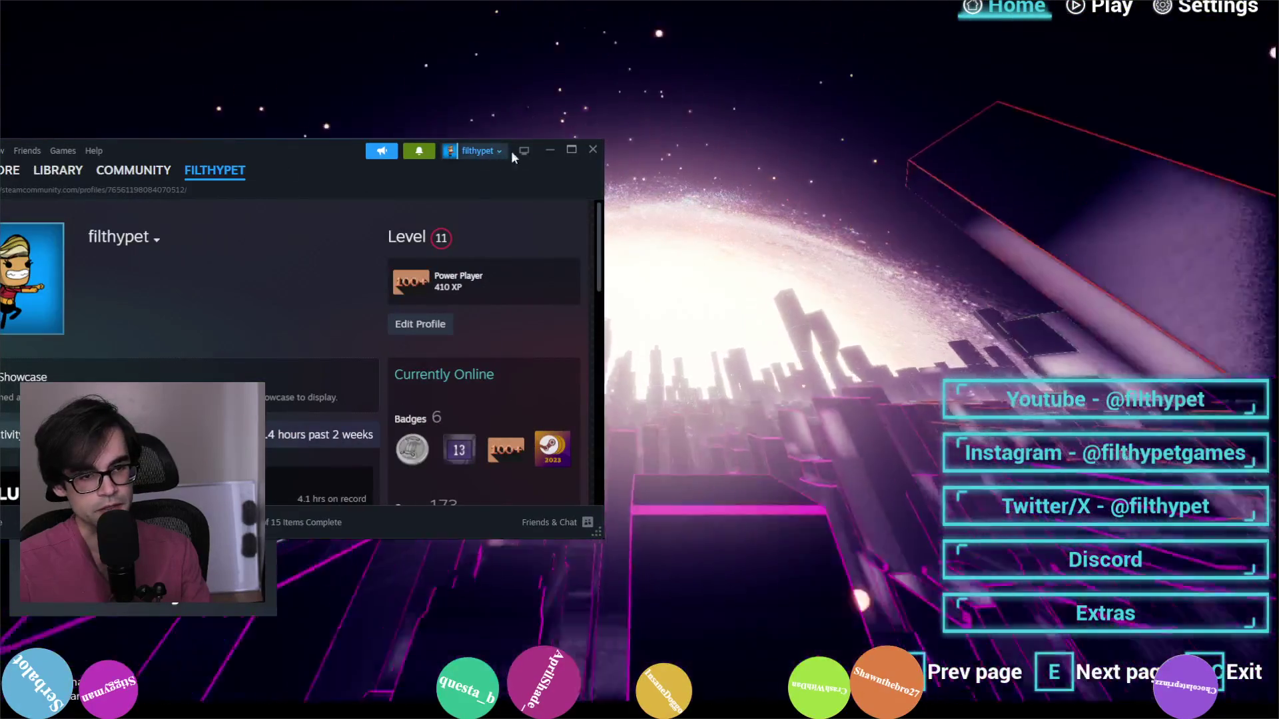
{"action": "left_click", "coordinate": [550, 148]}
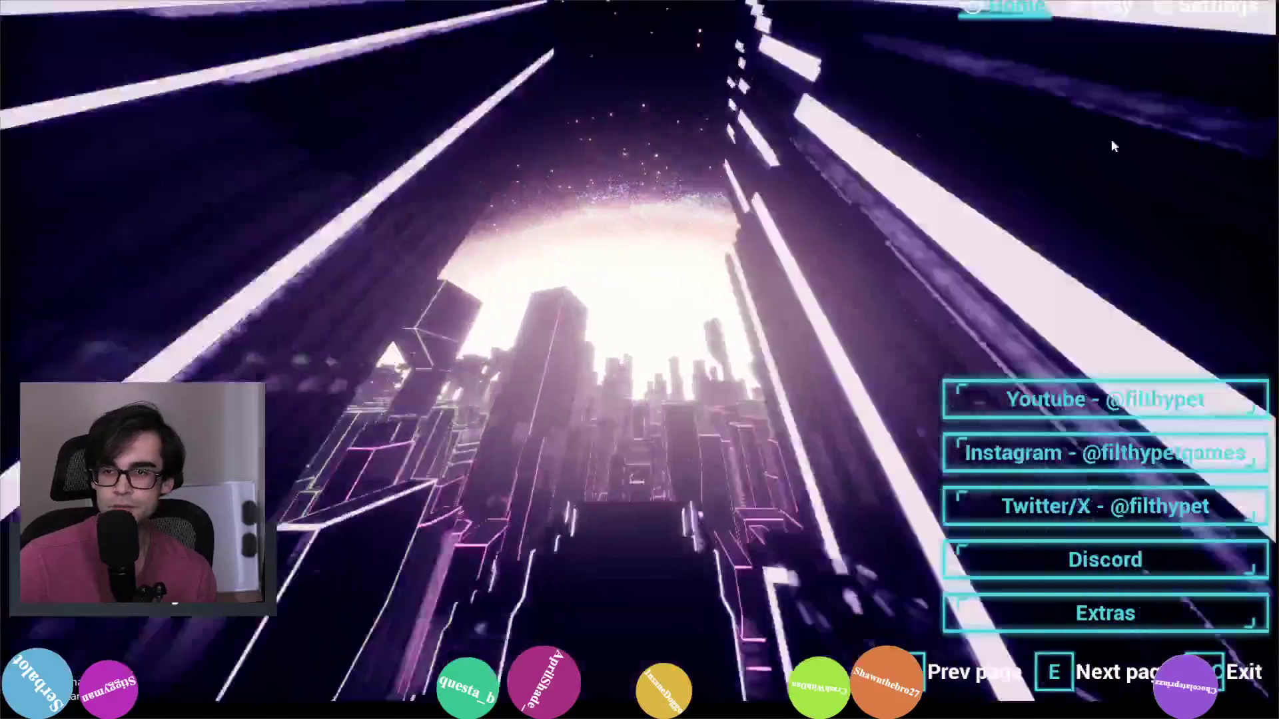
Step: Open the Play level list and scroll down to the O's level
{"action": "left_click", "coordinate": [1102, 9]}
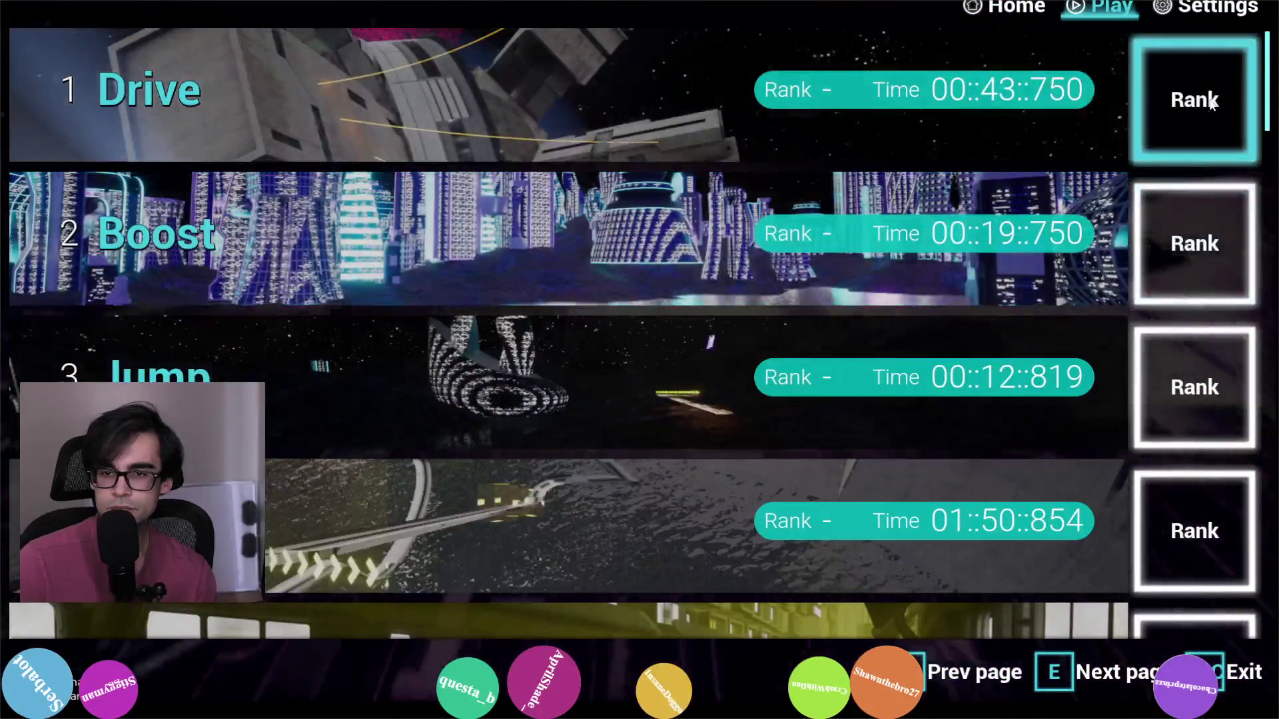
{"action": "scroll", "coordinate": [1226, 337], "scroll_direction": "down", "scroll_amount": 1}
{"action": "scroll", "coordinate": [1194, 355], "scroll_direction": "down", "scroll_amount": 4}
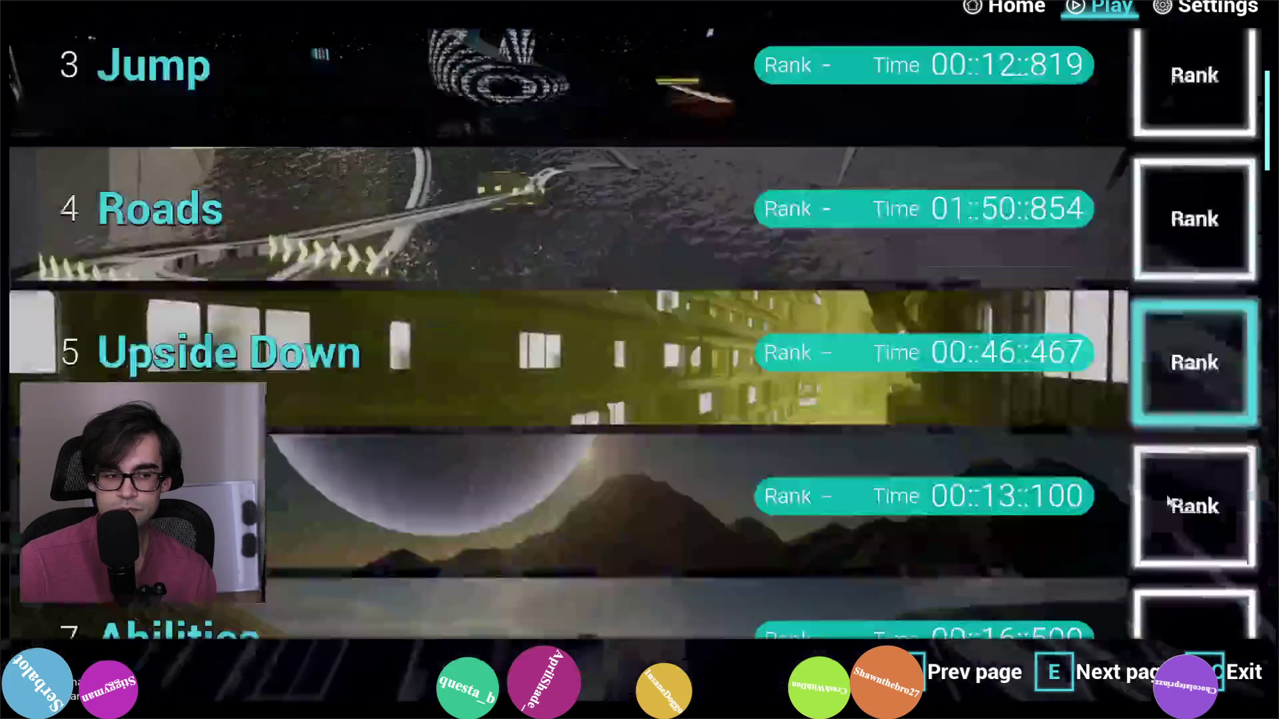
{"action": "scroll", "coordinate": [1172, 504], "scroll_direction": "down", "scroll_amount": 6}
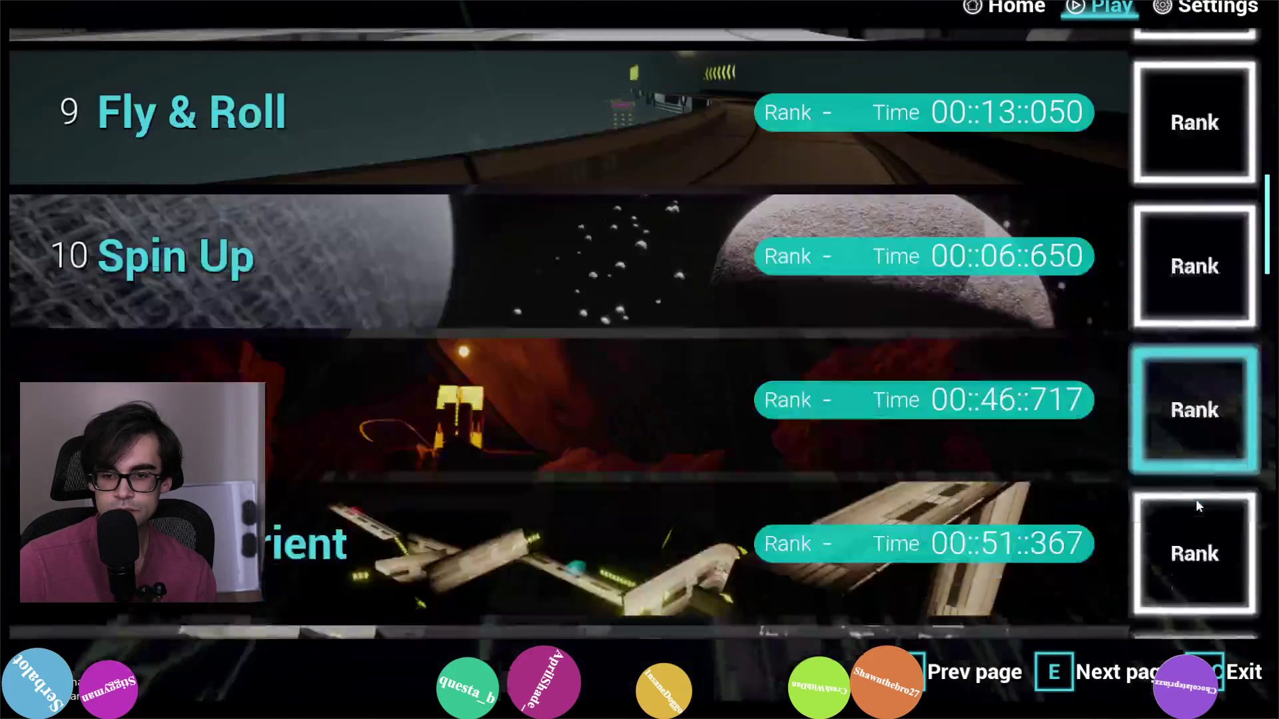
{"action": "scroll", "coordinate": [1196, 502], "scroll_direction": "down", "scroll_amount": 5}
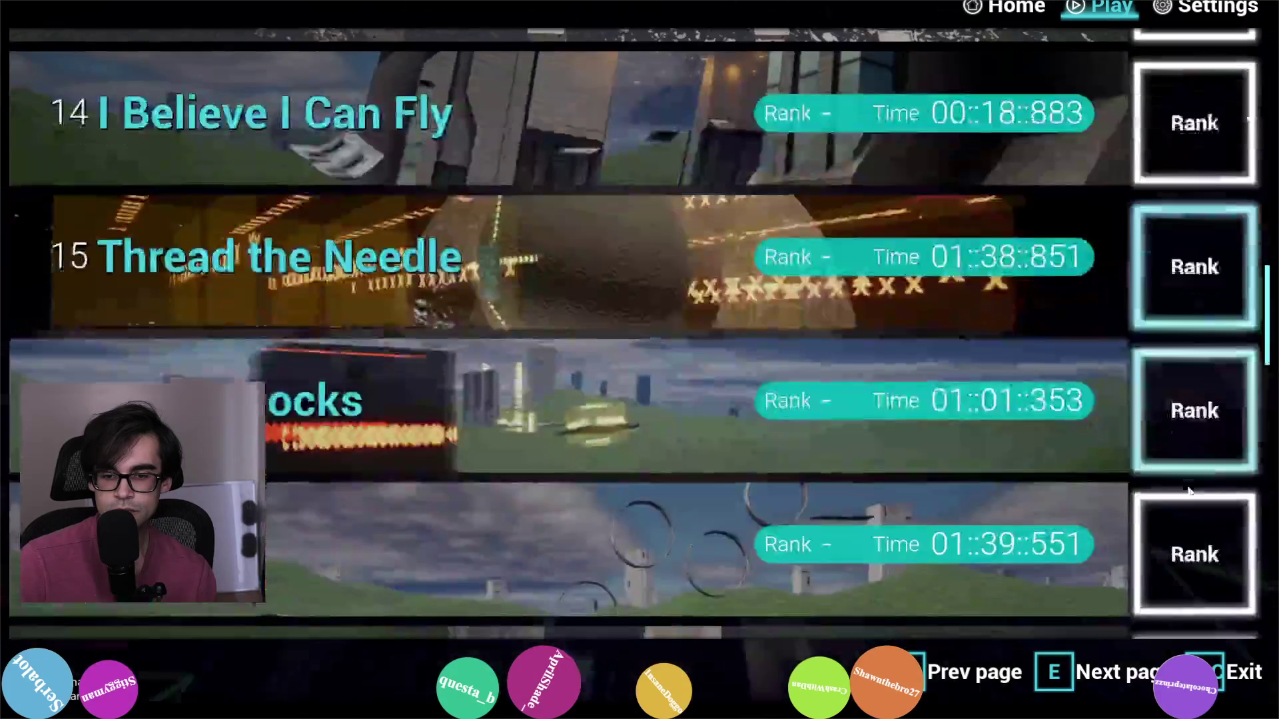
{"action": "scroll", "coordinate": [1190, 489], "scroll_direction": "down", "scroll_amount": 1}
Step: View the empty O's leaderboard, close it, and quit Subluminal back to Explorer
{"action": "left_click", "coordinate": [1193, 365]}
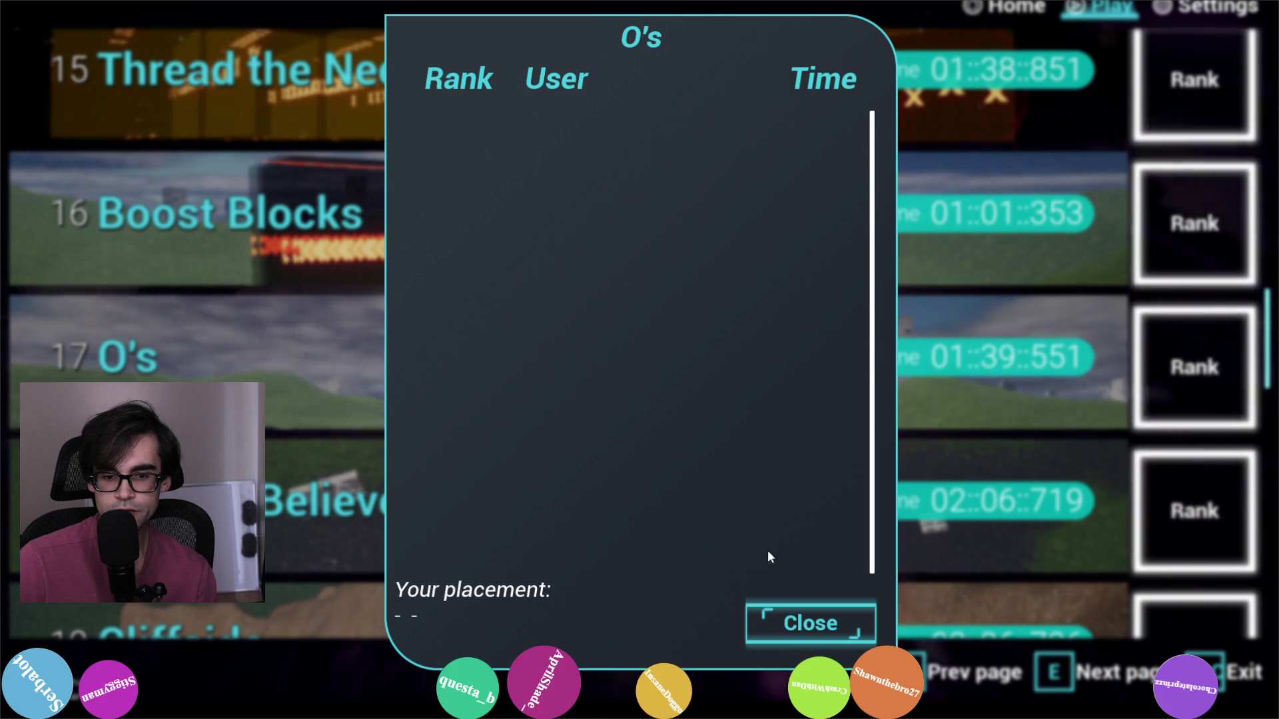
{"action": "left_click", "coordinate": [805, 626]}
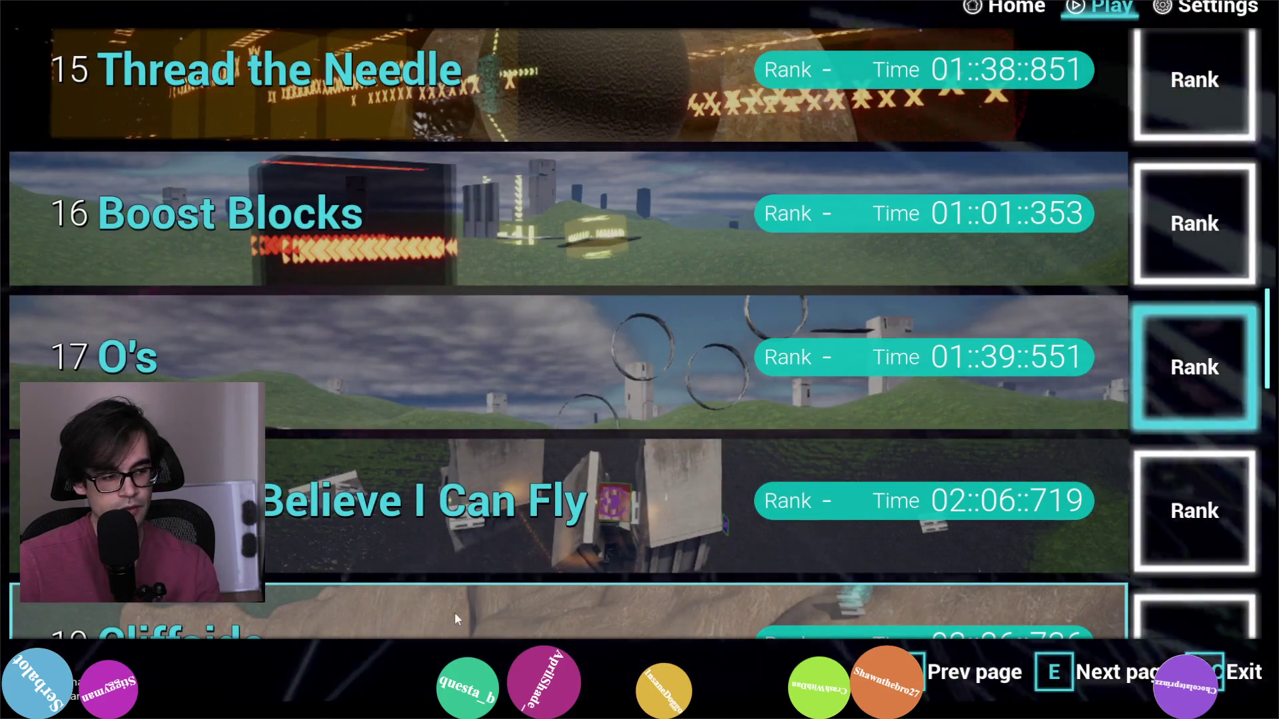
{"action": "key", "text": "Escape"}
{"action": "key", "text": "Escape"}
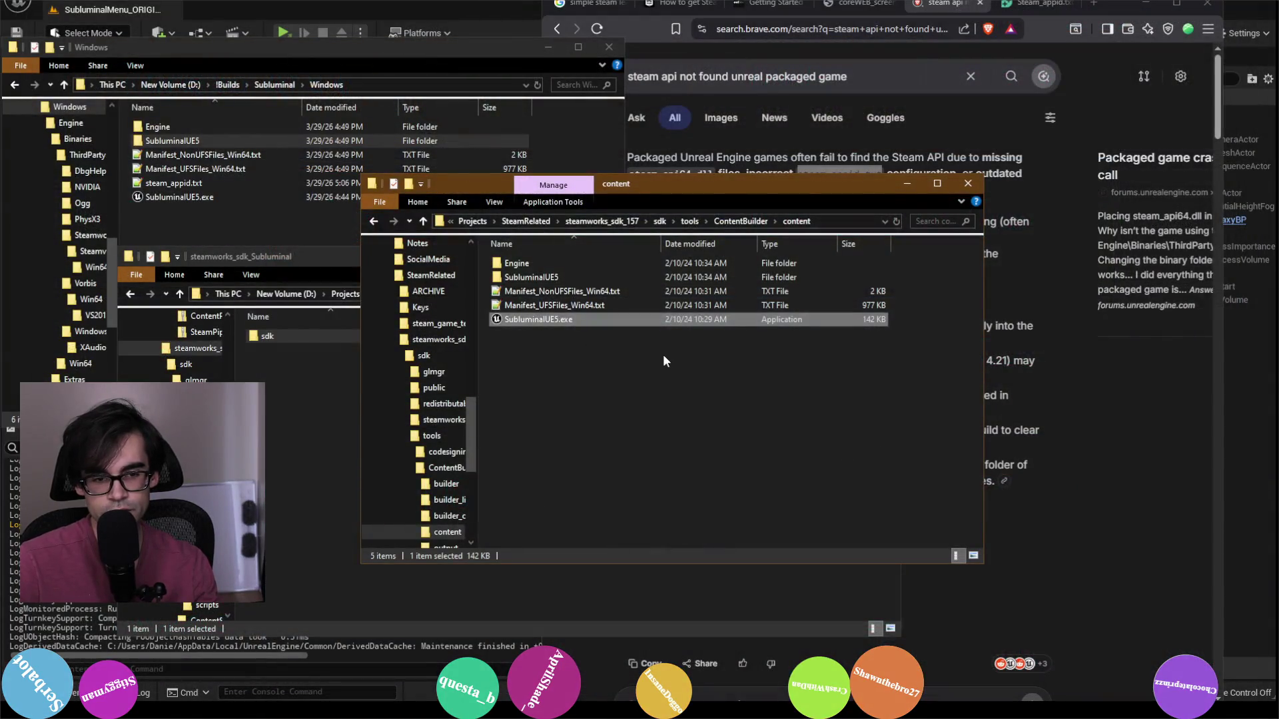
{"action": "mouse_move", "coordinate": [664, 361]}
{"action": "left_mouse_down"}
{"action": "mouse_move", "coordinate": [505, 245]}
{"action": "mouse_move", "coordinate": [759, 244]}
{"action": "left_mouse_up"}
Step: Look through ContentBuilder's builder and steamapps folders and briefly select readme.txt
{"action": "left_click", "coordinate": [749, 223]}
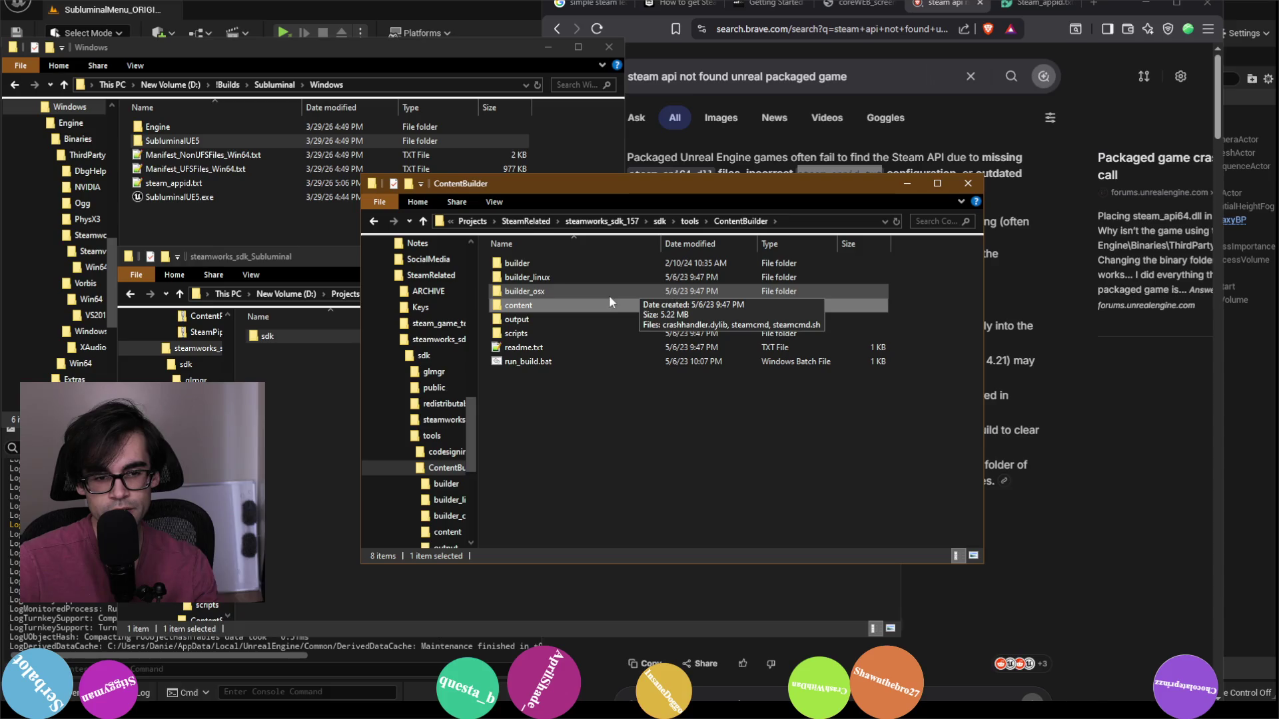
{"action": "double_click", "coordinate": [604, 264]}
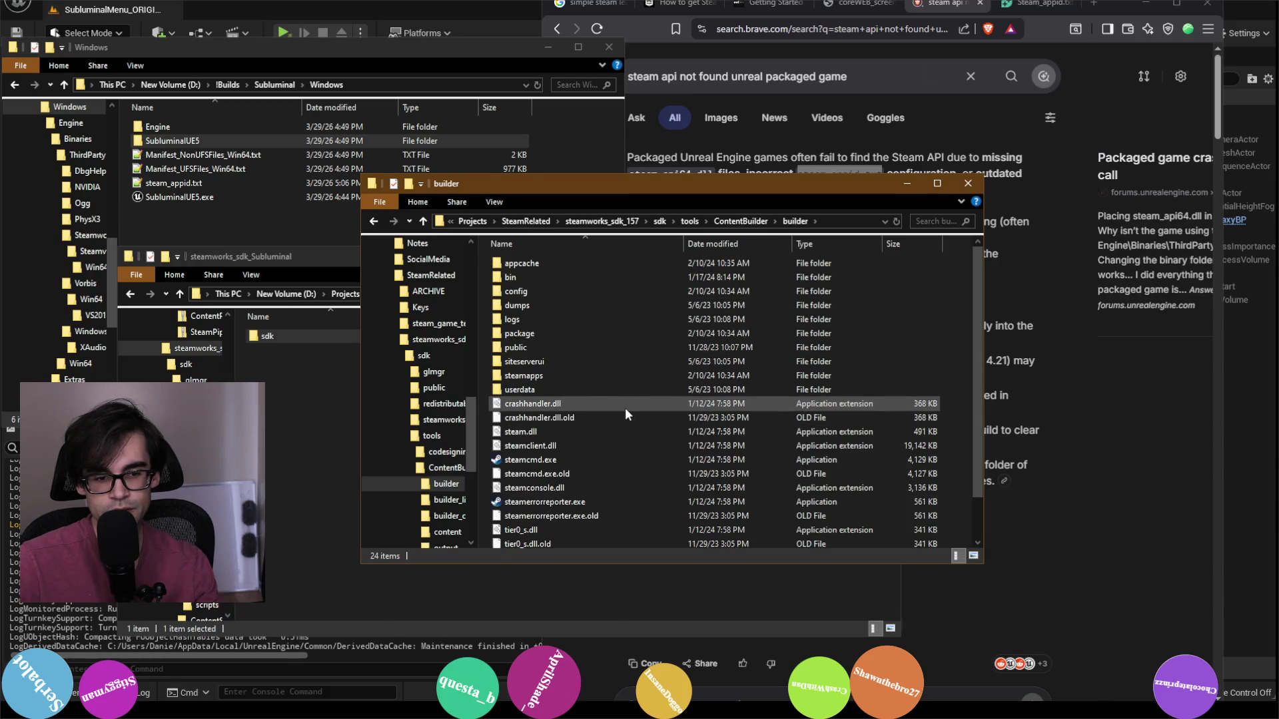
{"action": "double_click", "coordinate": [582, 375]}
{"action": "left_click", "coordinate": [750, 221]}
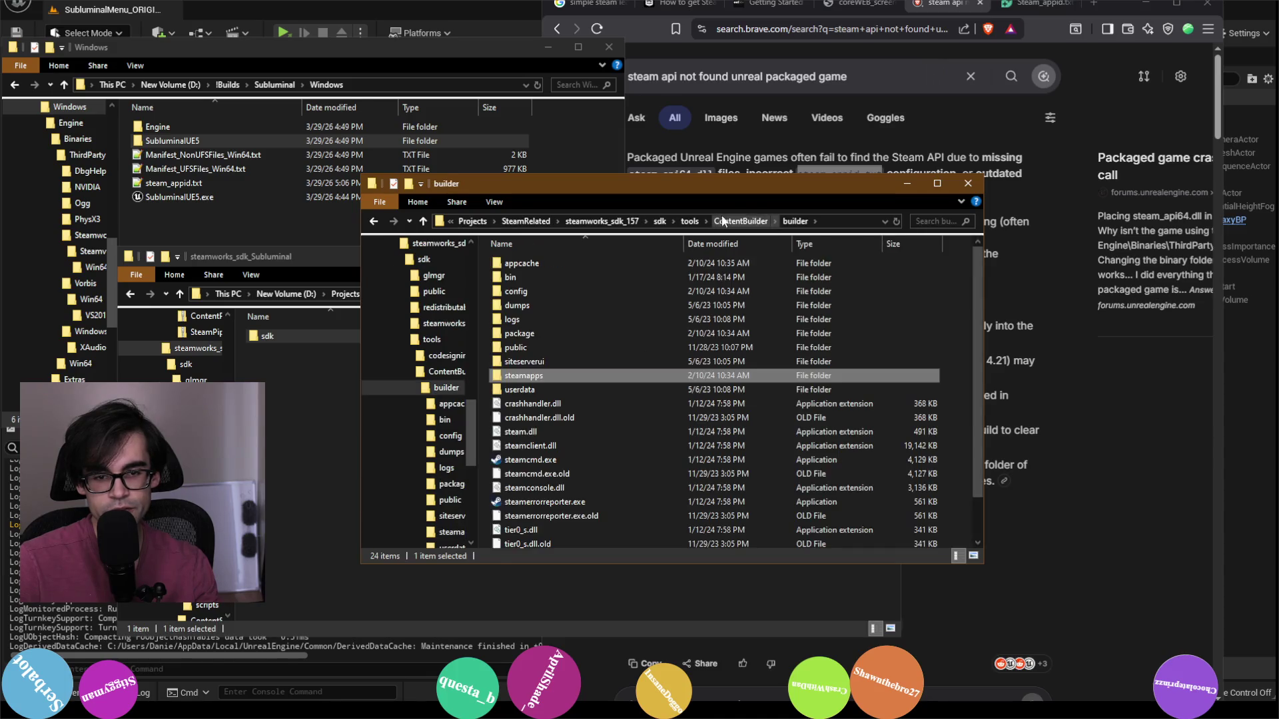
{"action": "left_click", "coordinate": [735, 221]}
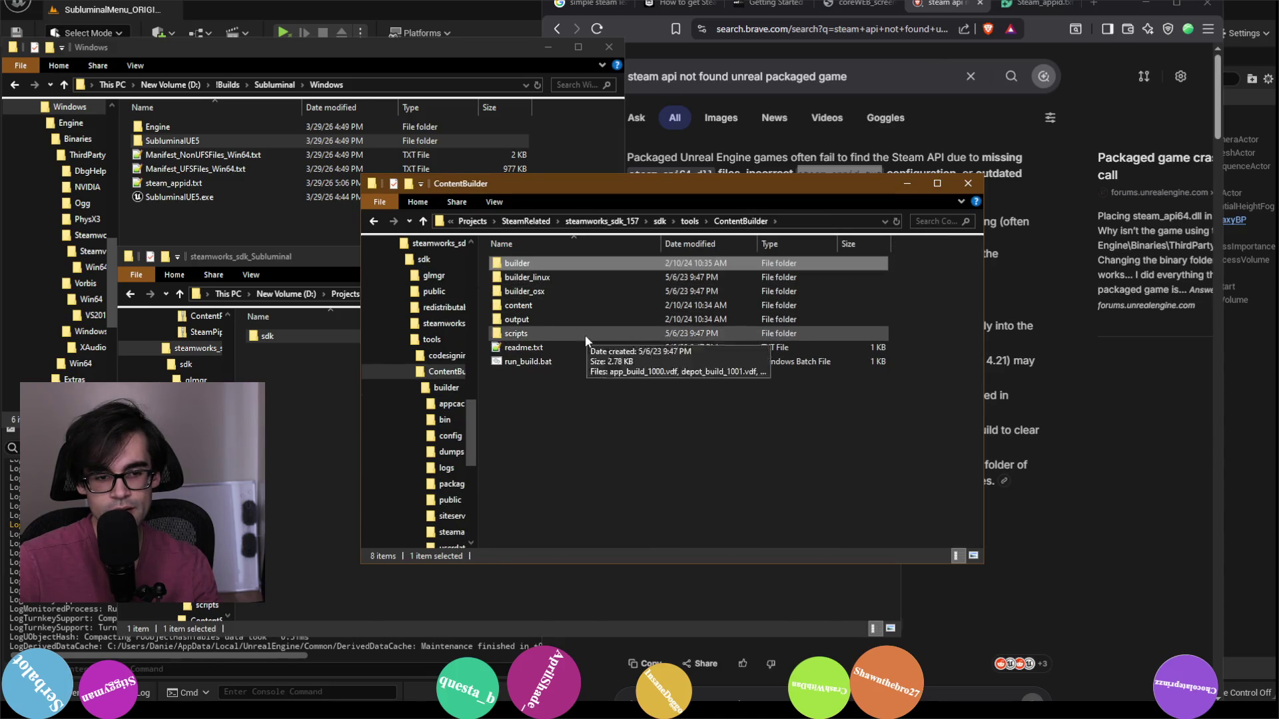
{"action": "left_click", "coordinate": [582, 346]}
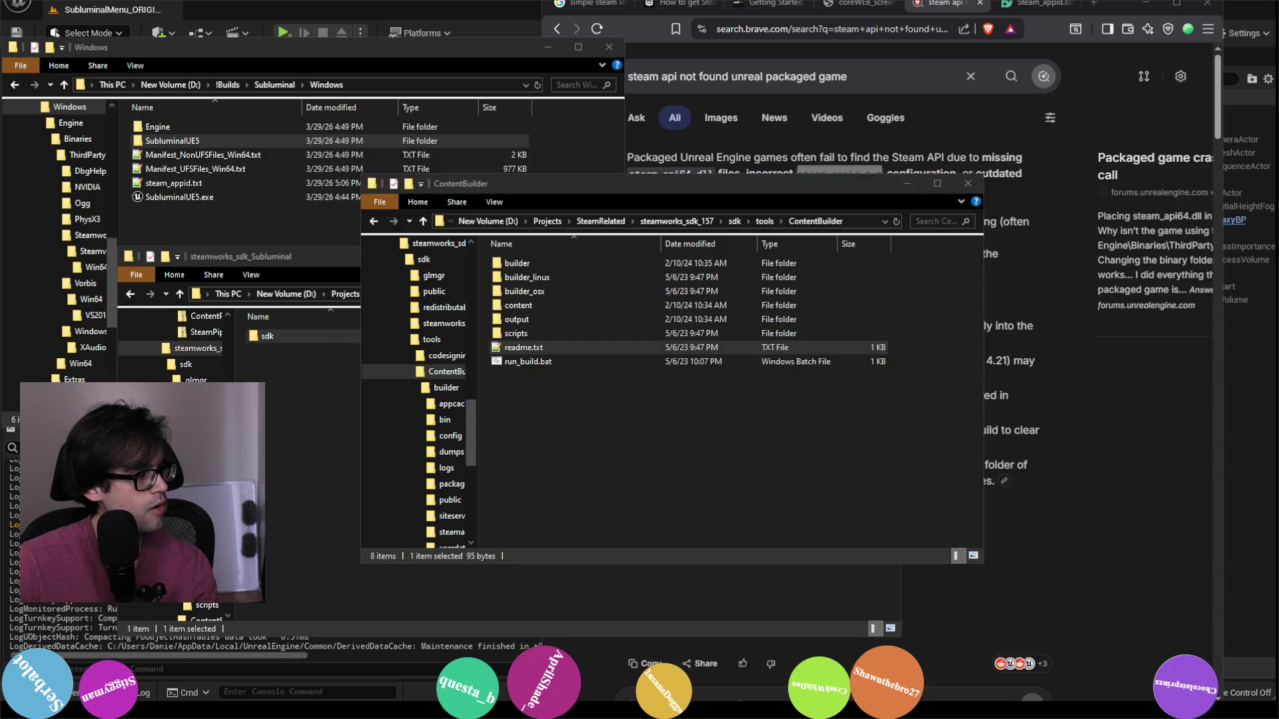
{"action": "left_click", "coordinate": [582, 347]}
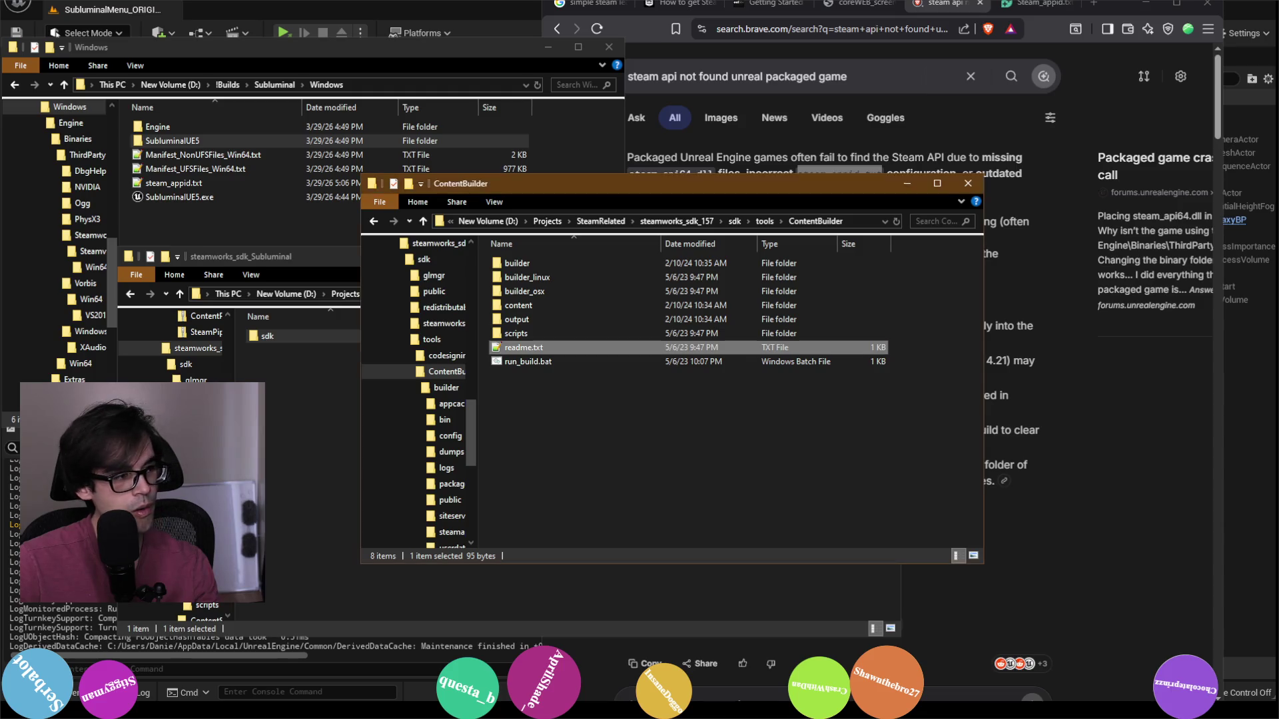
{"action": "left_click", "coordinate": [642, 397]}
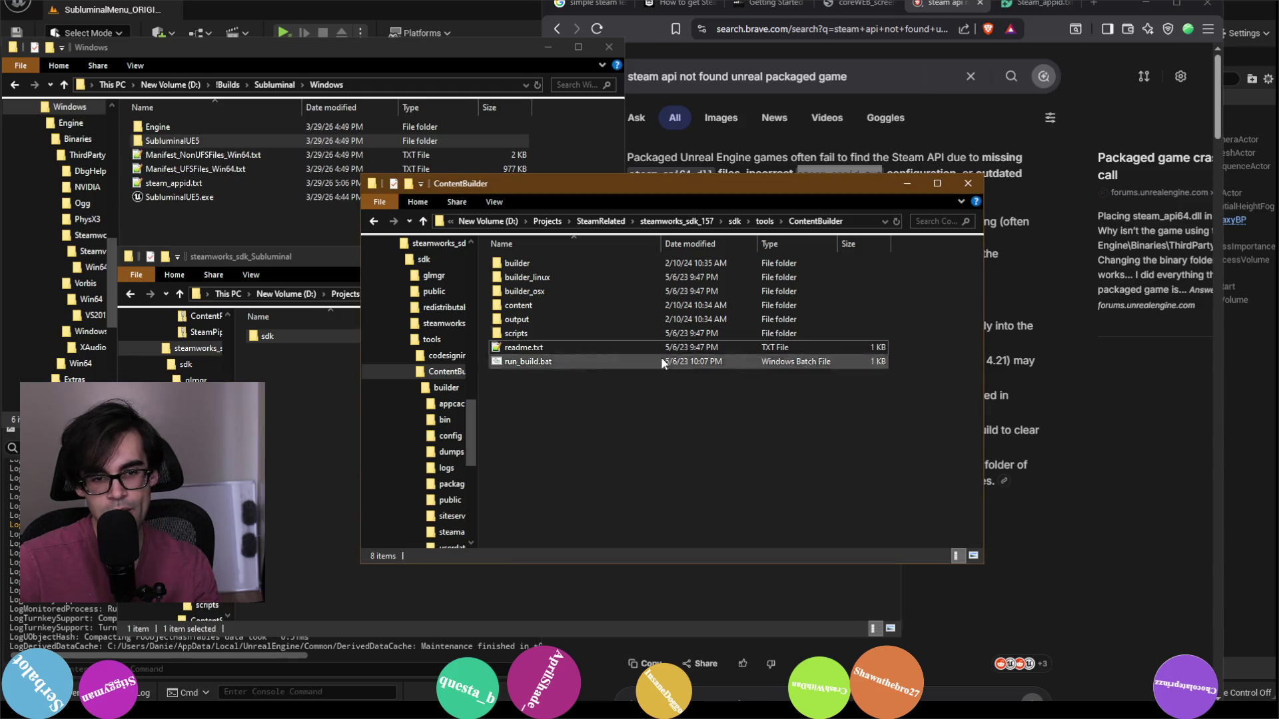
Step: Inspect the ContentBuilder scripts, output, content and content\SubluminalUE5 folders
{"action": "double_click", "coordinate": [605, 334]}
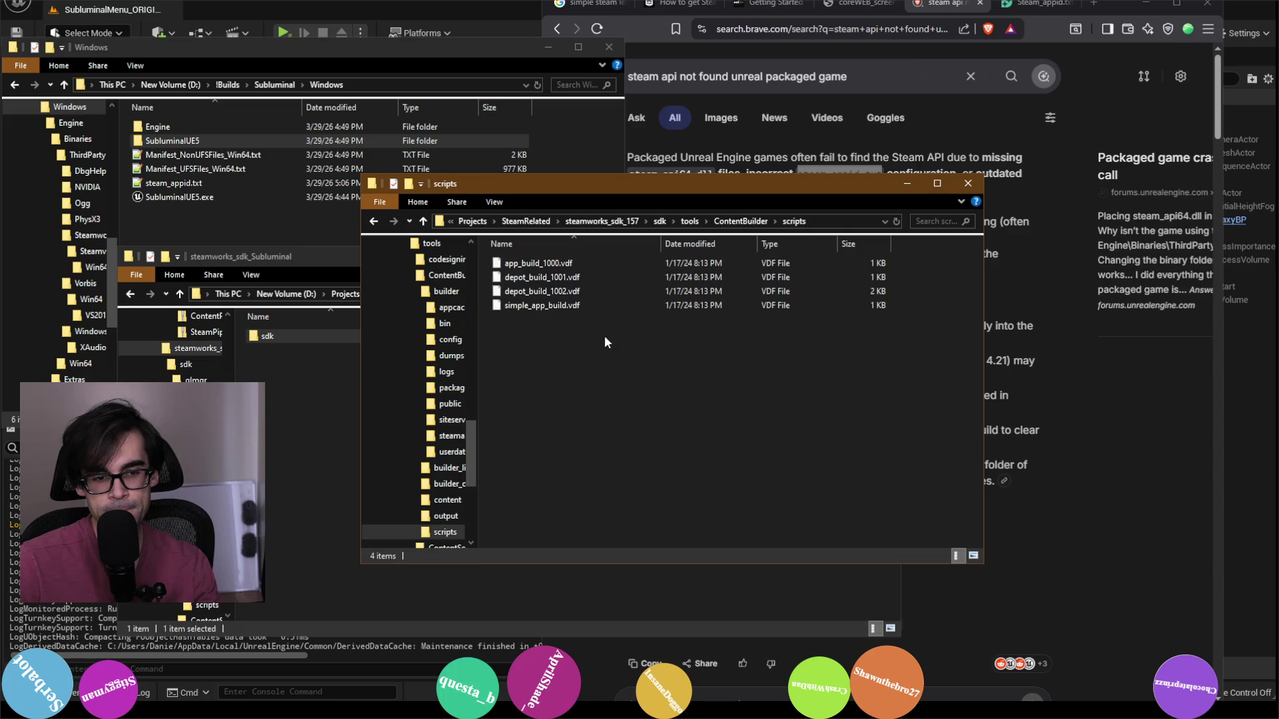
{"action": "left_click", "coordinate": [749, 221]}
{"action": "double_click", "coordinate": [563, 319]}
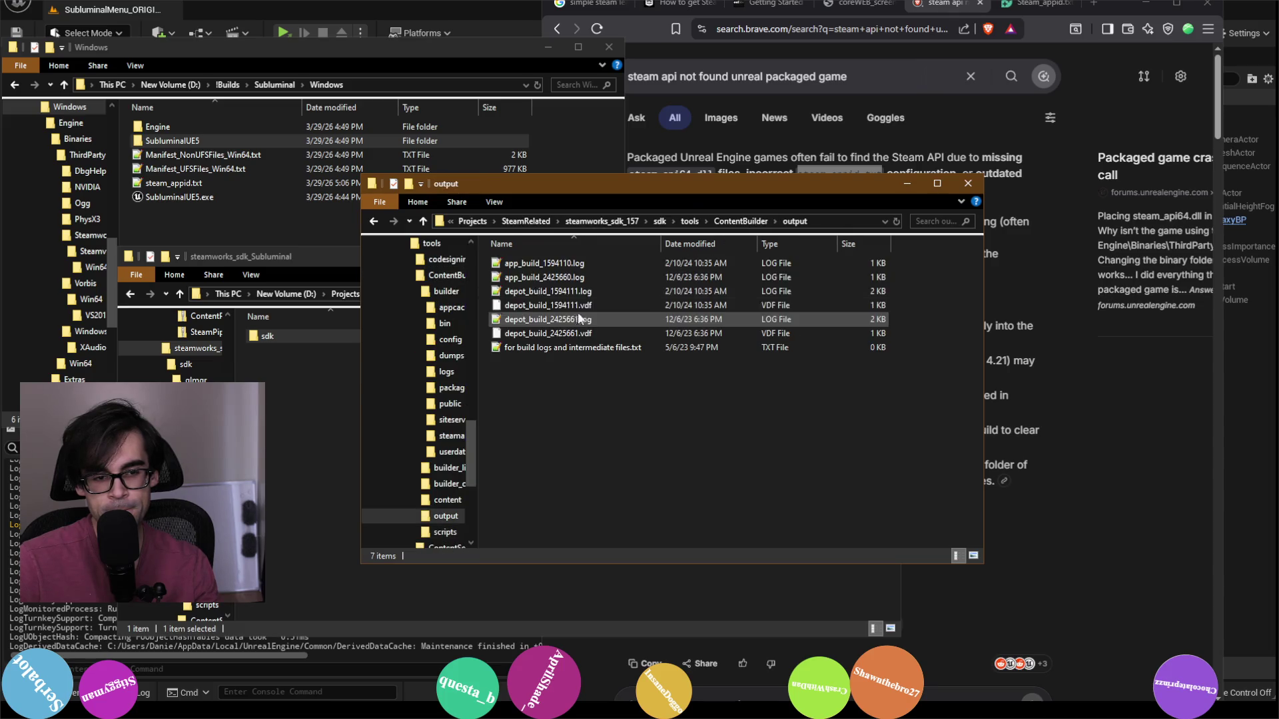
{"action": "left_click", "coordinate": [749, 225]}
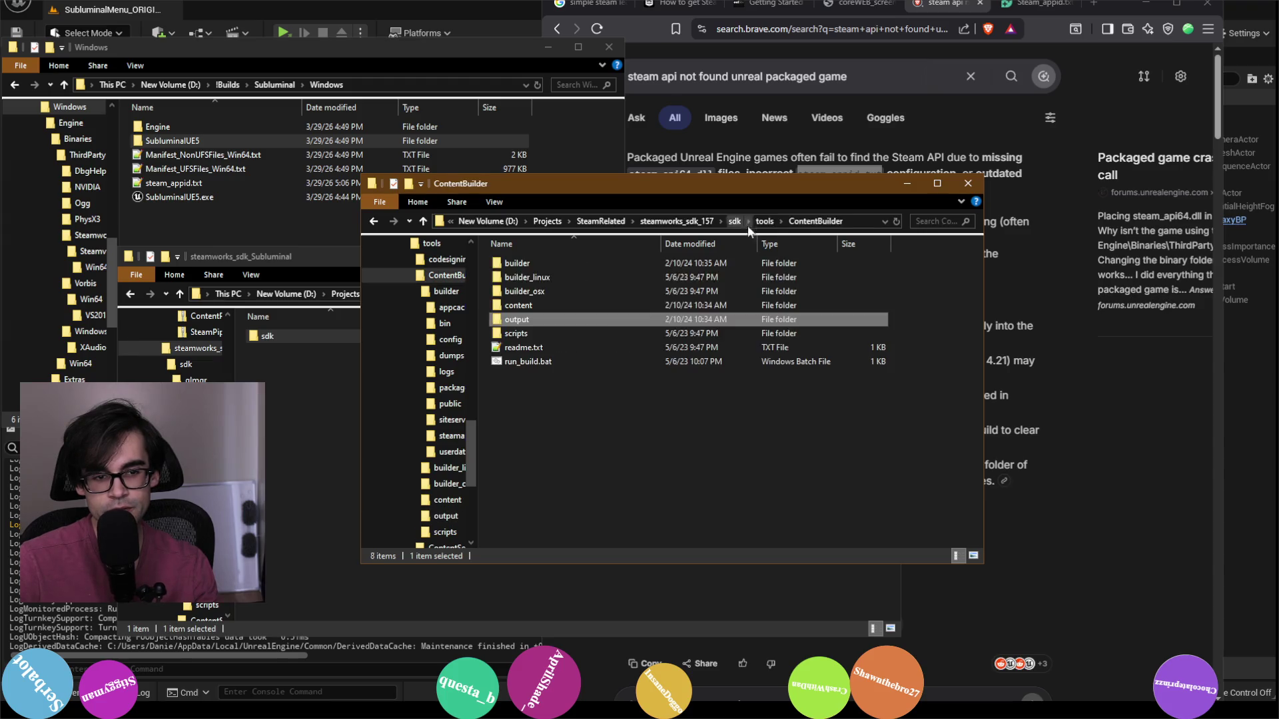
{"action": "double_click", "coordinate": [620, 305]}
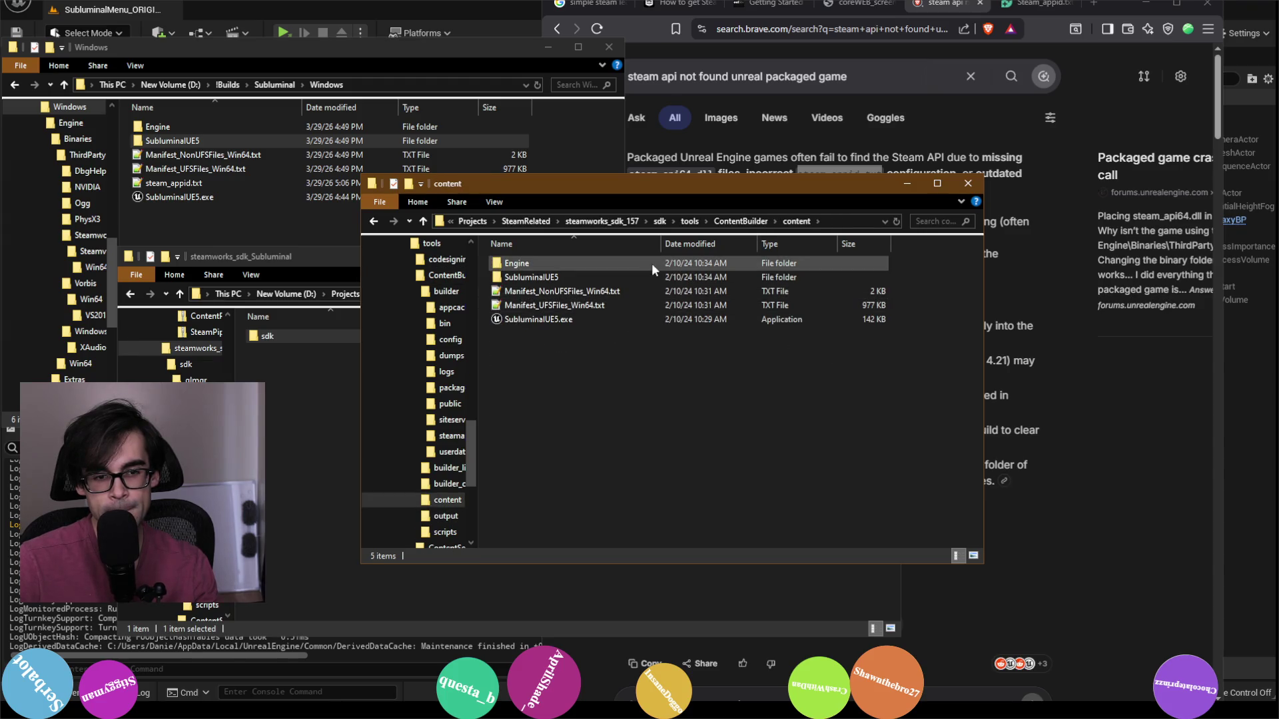
{"action": "double_click", "coordinate": [650, 277]}
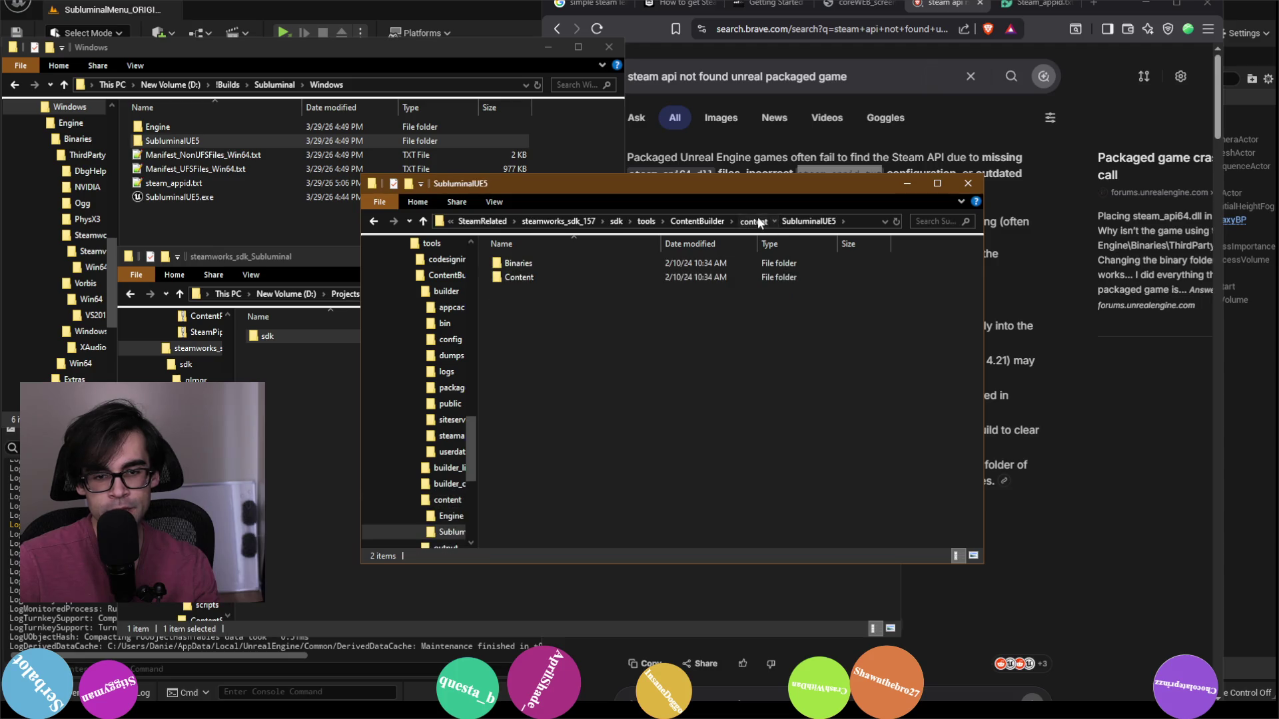
{"action": "left_click", "coordinate": [753, 222]}
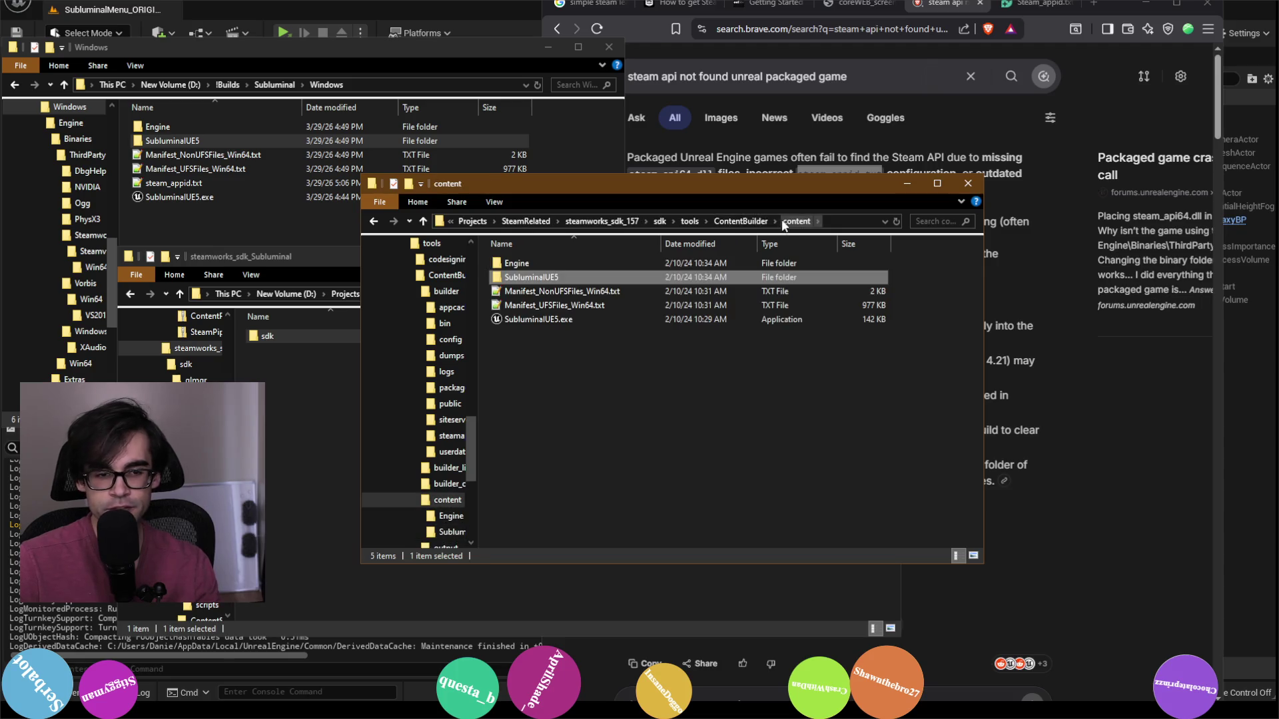
Step: Climb from content up through ContentBuilder, tools, sdk and steamworks_sdk_157 to SteamRelated
{"action": "left_click", "coordinate": [907, 189]}
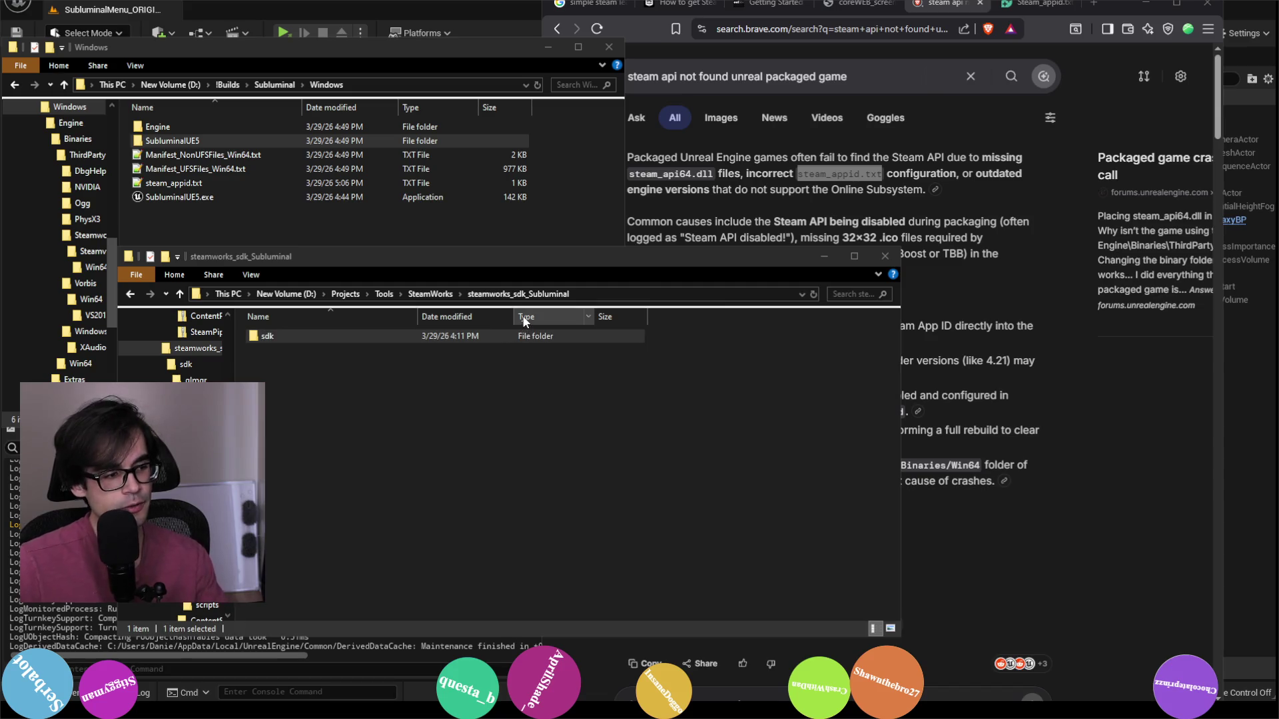
{"action": "key", "text": "alt+Tab"}
{"action": "left_click", "coordinate": [716, 223]}
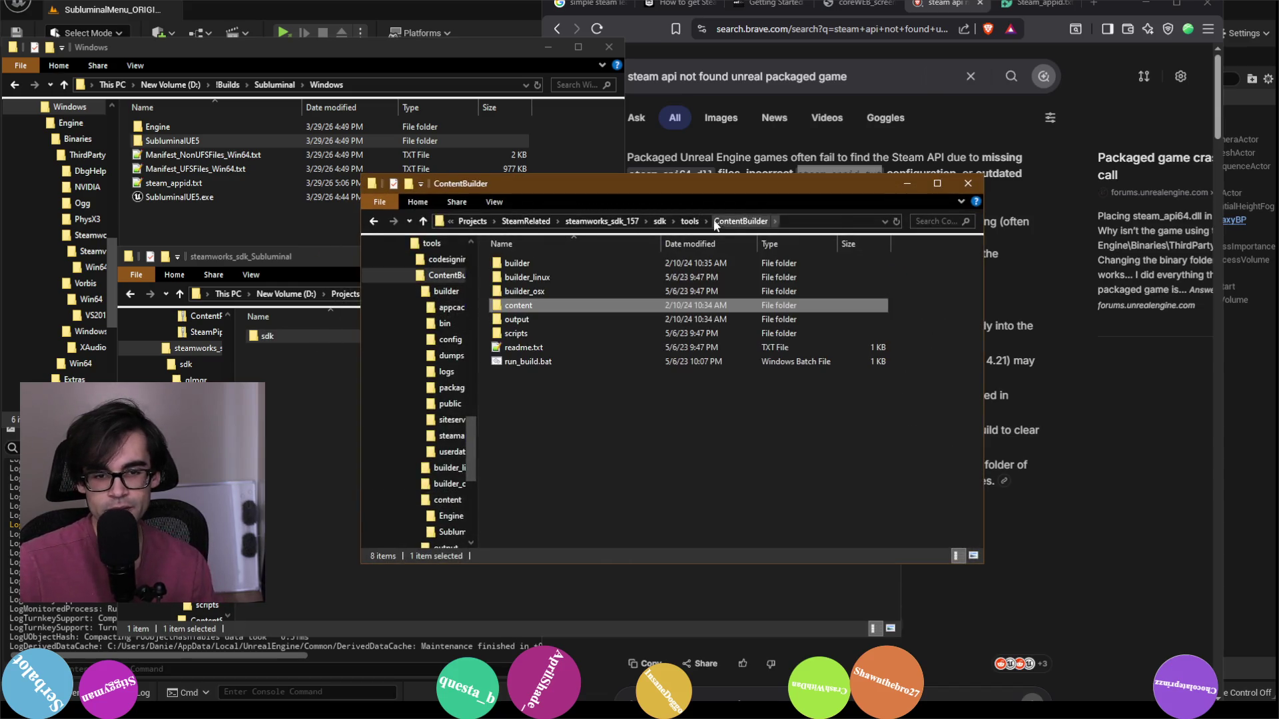
{"action": "left_click", "coordinate": [689, 221]}
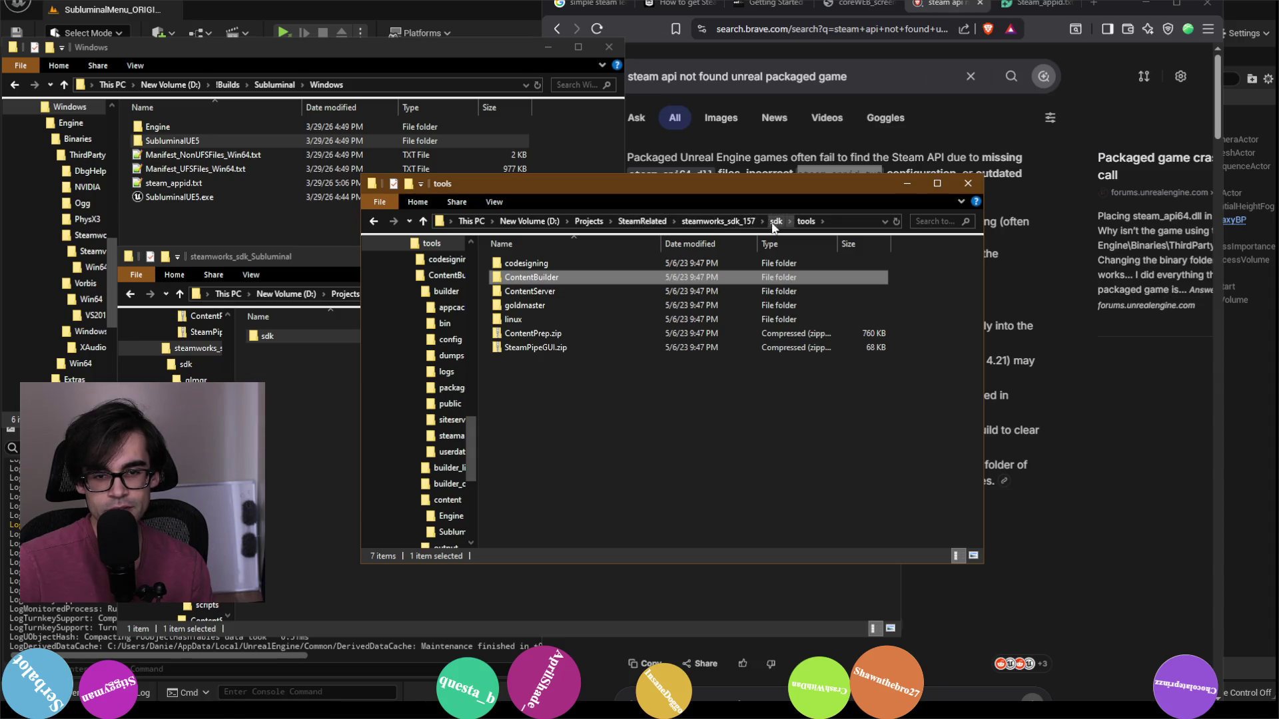
{"action": "left_click", "coordinate": [775, 222]}
{"action": "left_click", "coordinate": [719, 222]}
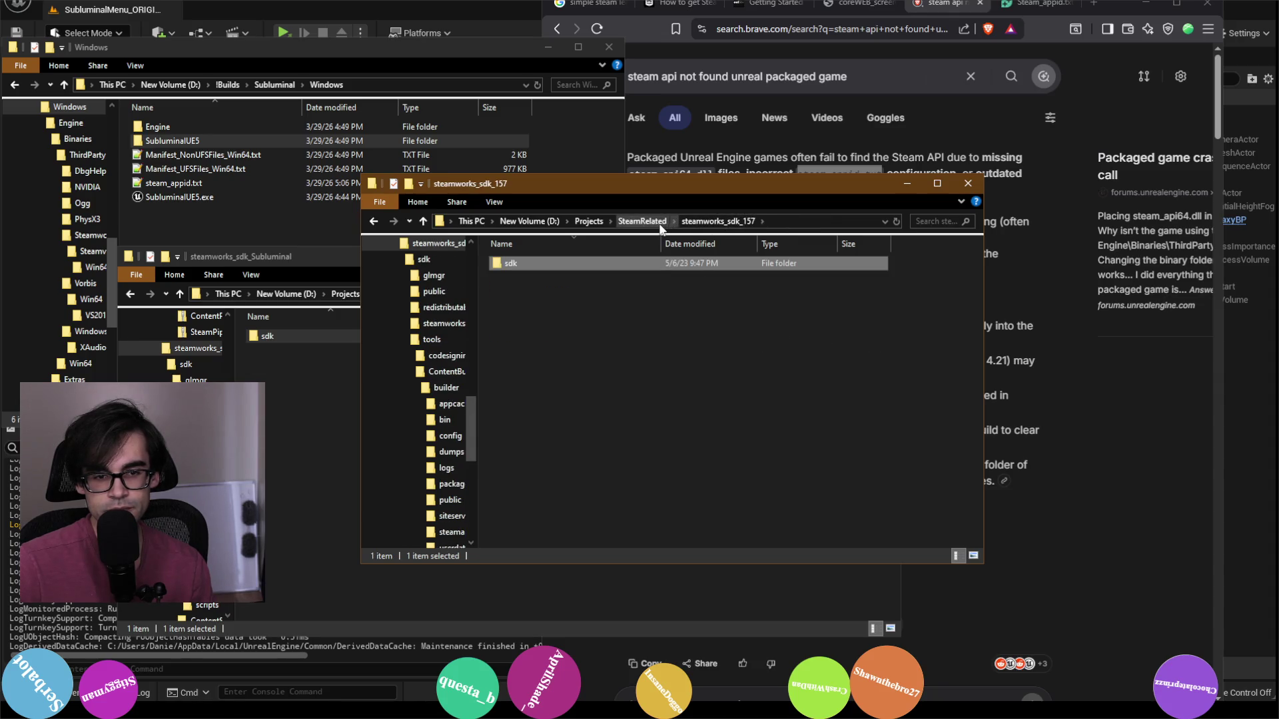
{"action": "left_click", "coordinate": [642, 221]}
Step: Peek into the steam_game_templates_2023 and ARCHIVE folders, returning to SteamRelated each time
{"action": "double_click", "coordinate": [598, 294]}
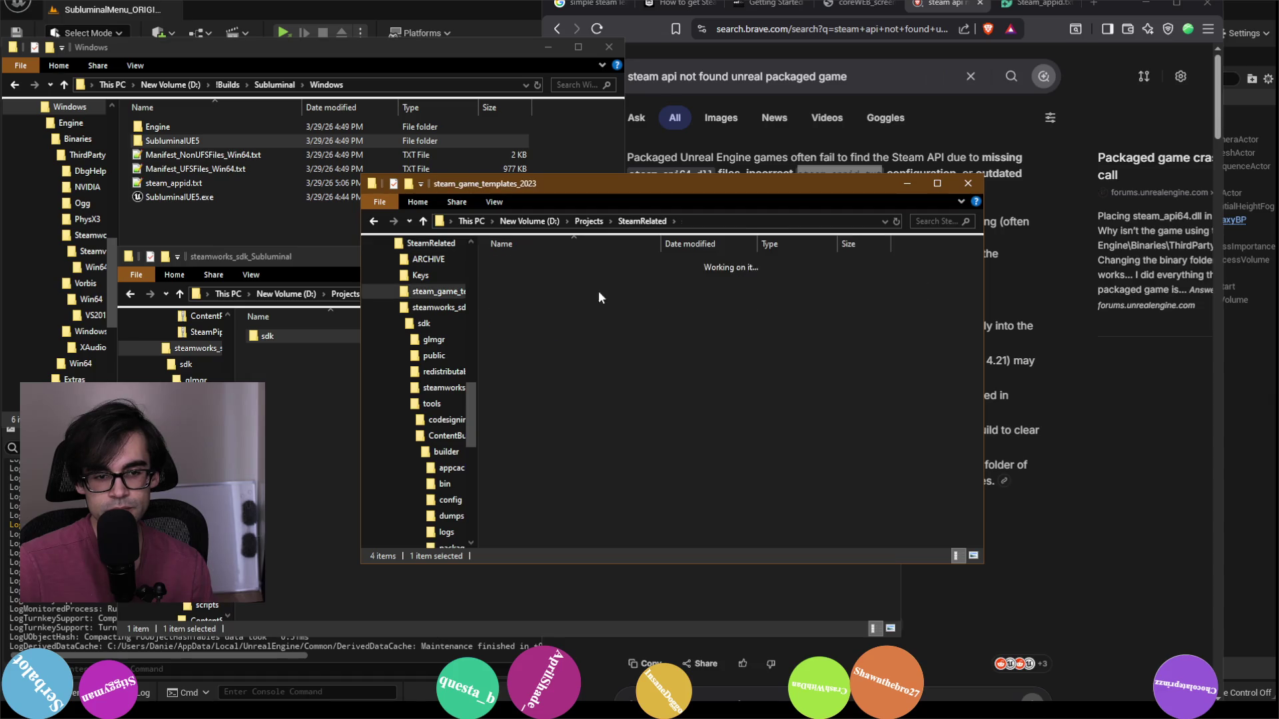
{"action": "left_click", "coordinate": [642, 221]}
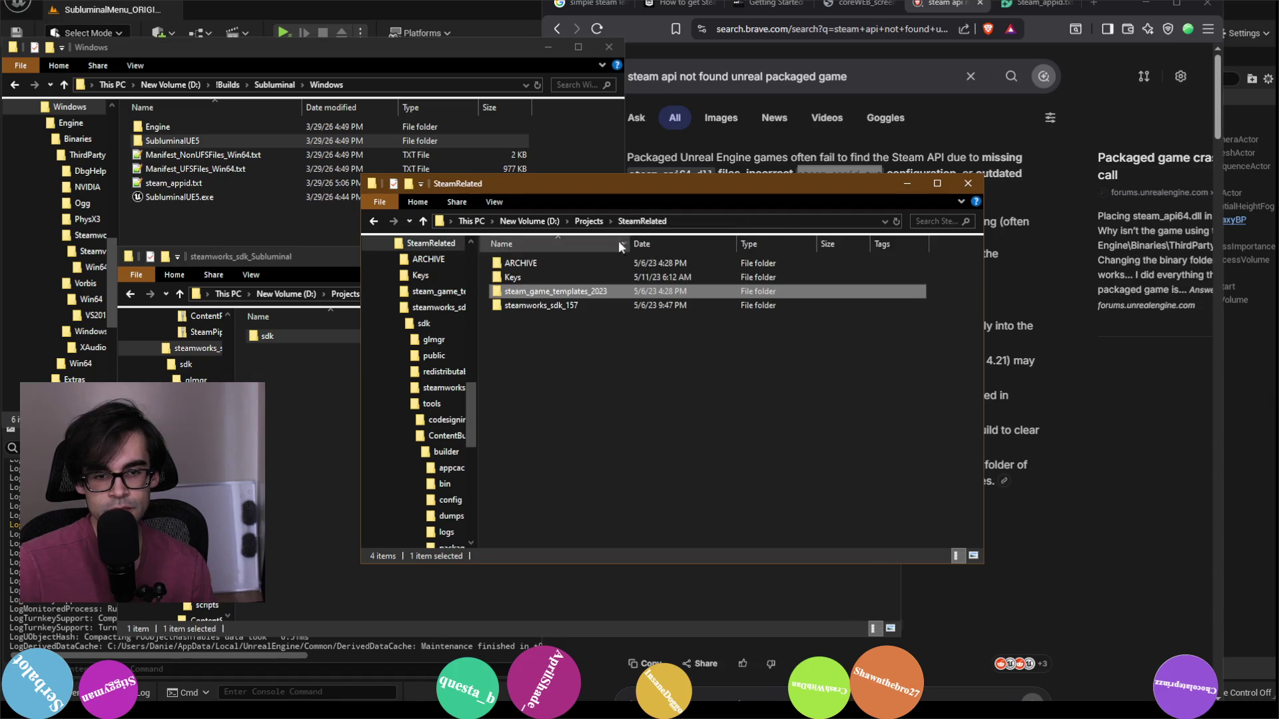
{"action": "double_click", "coordinate": [573, 263]}
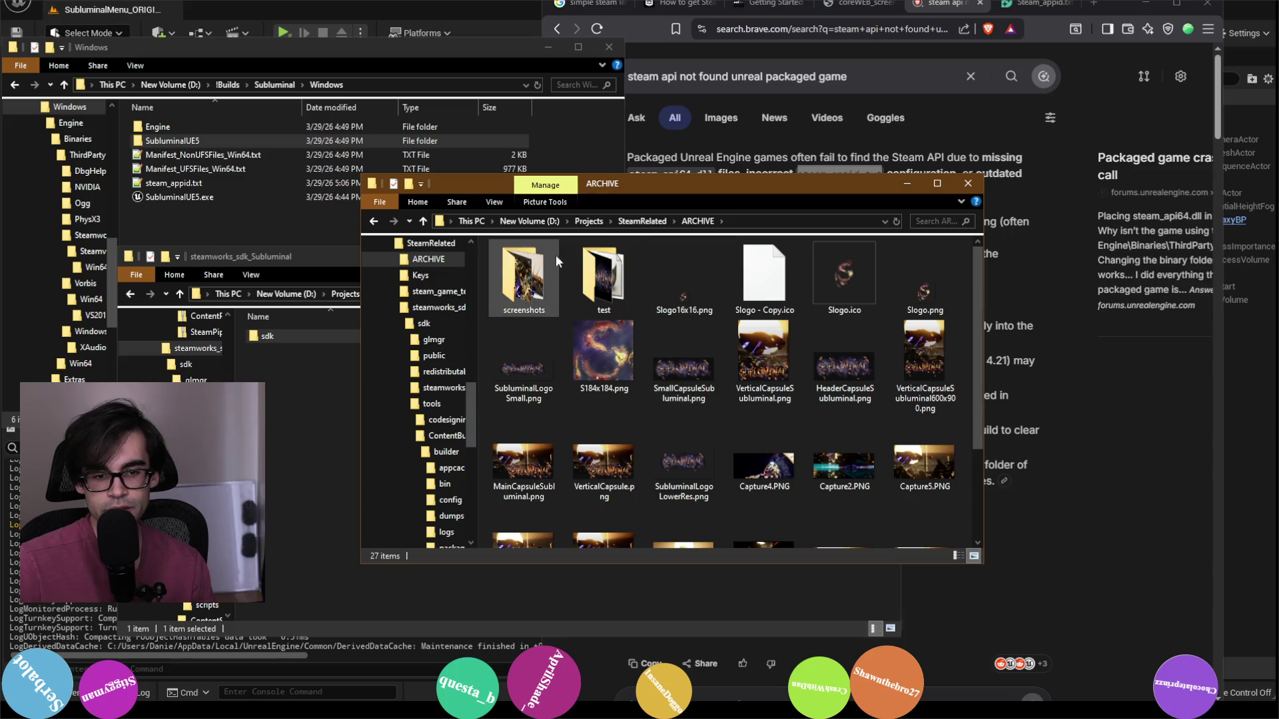
{"action": "scroll", "coordinate": [845, 458], "scroll_direction": "down", "scroll_amount": 2}
{"action": "scroll", "coordinate": [803, 491], "scroll_direction": "up", "scroll_amount": 2}
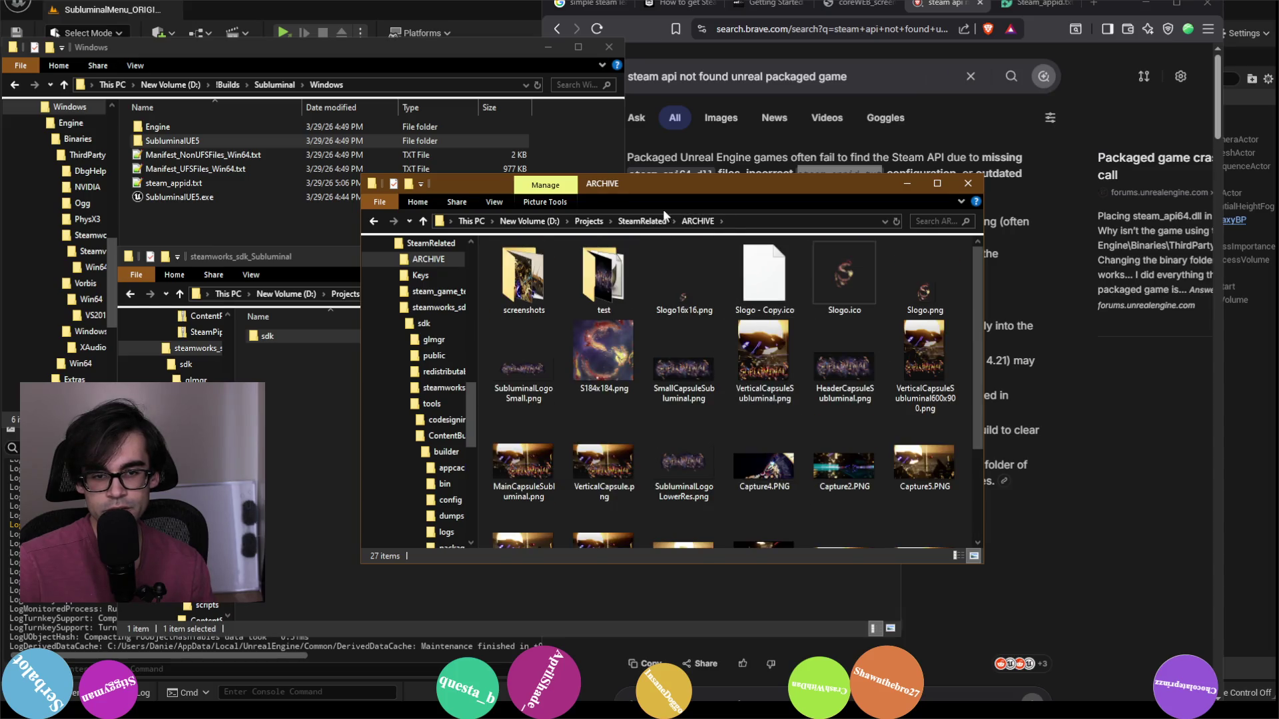
{"action": "left_click", "coordinate": [642, 221]}
Step: Browse steamworks_sdk_157 > sdk > tools > ContentBuilder > content to reach SubluminalUE5.exe
{"action": "double_click", "coordinate": [554, 306]}
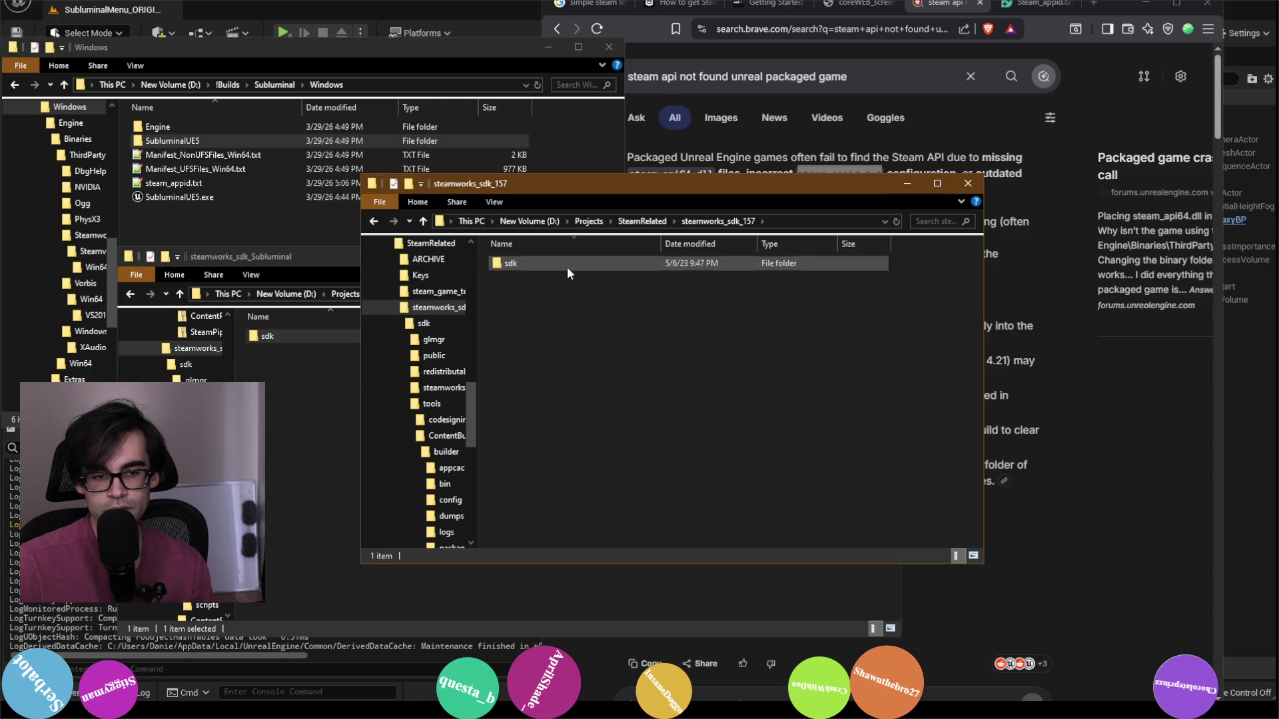
{"action": "double_click", "coordinate": [566, 265]}
{"action": "left_click", "coordinate": [557, 320]}
{"action": "double_click", "coordinate": [557, 319]}
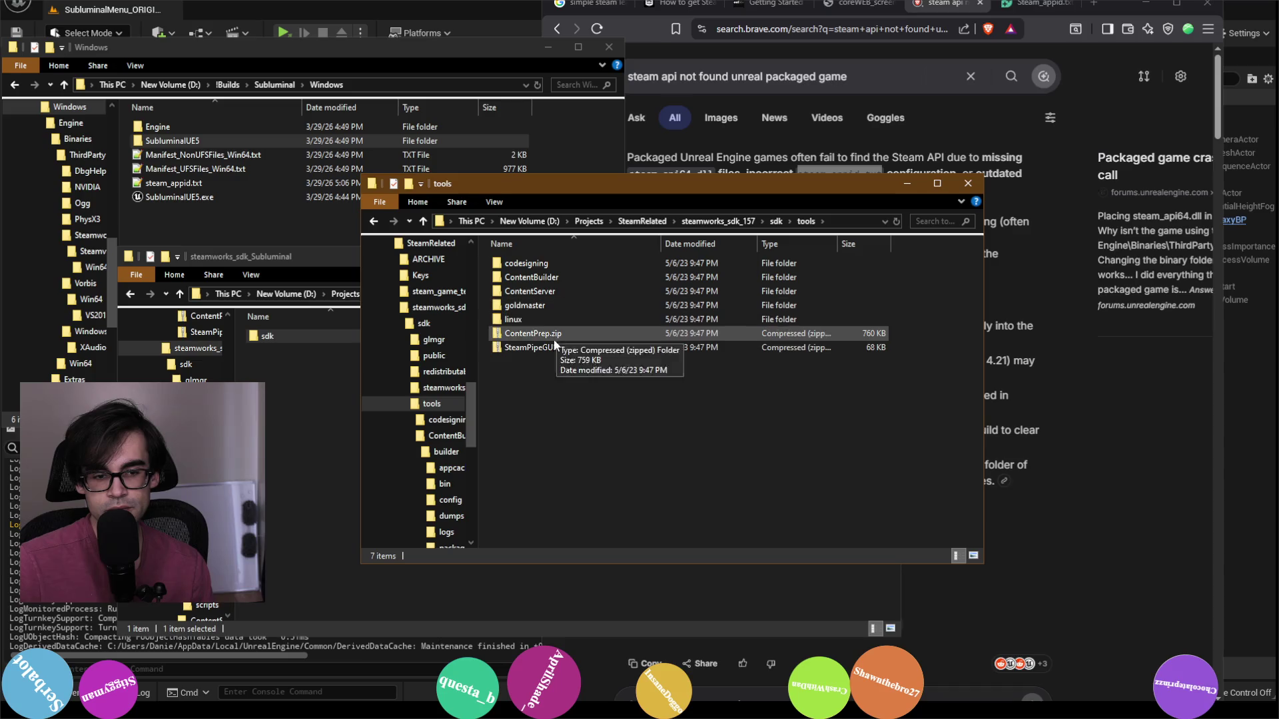
{"action": "double_click", "coordinate": [571, 279]}
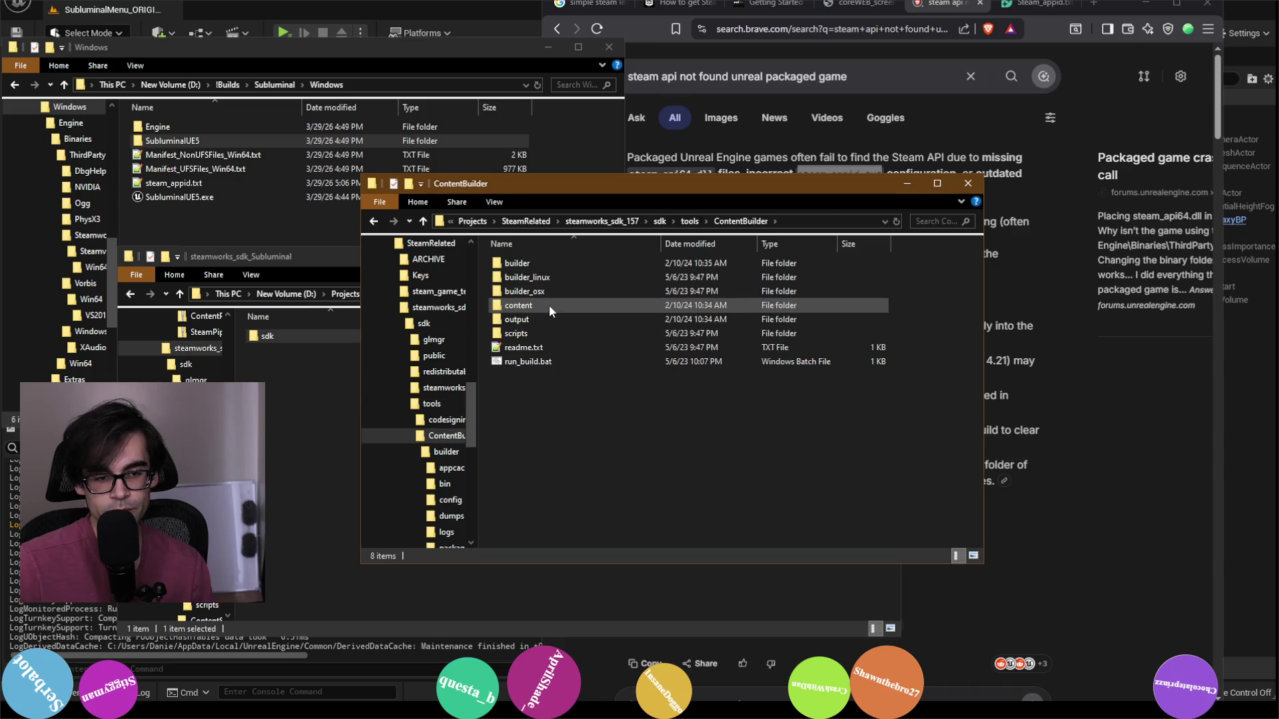
{"action": "double_click", "coordinate": [549, 305]}
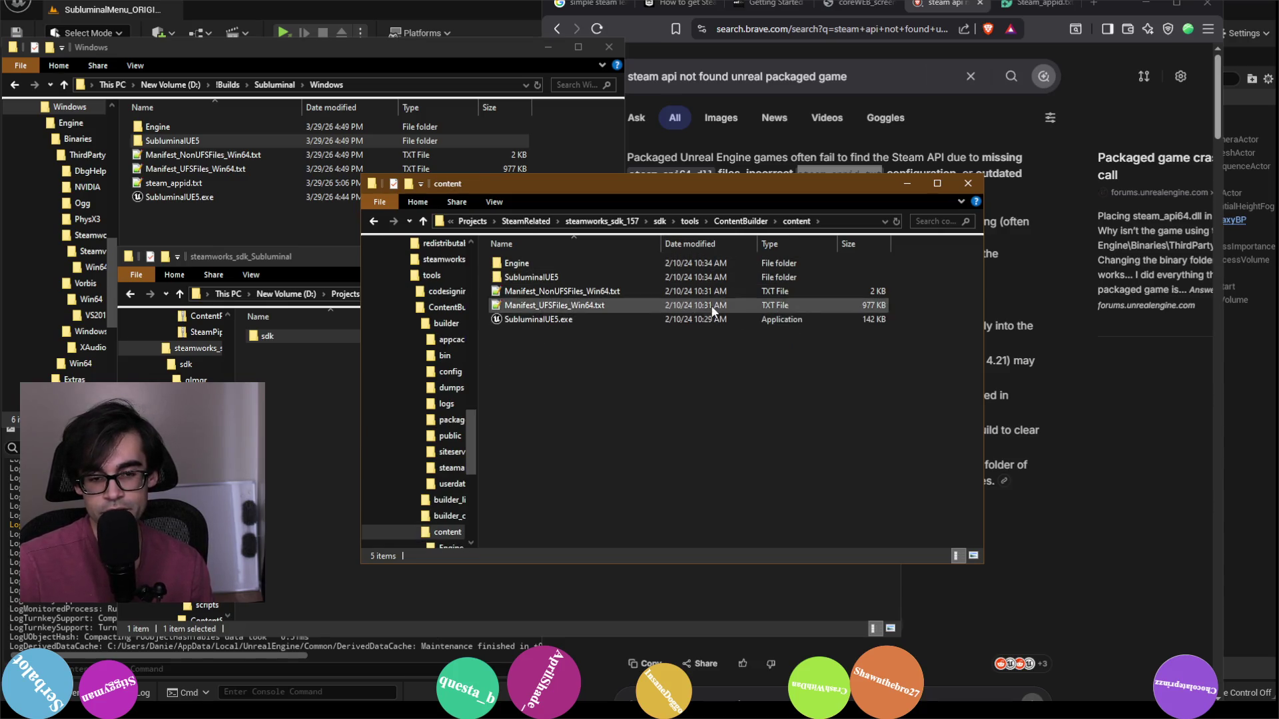
Step: Scroll the Steam API not-found results down to the GameDev.tv and Stack Overflow answers
{"action": "left_click", "coordinate": [943, 13]}
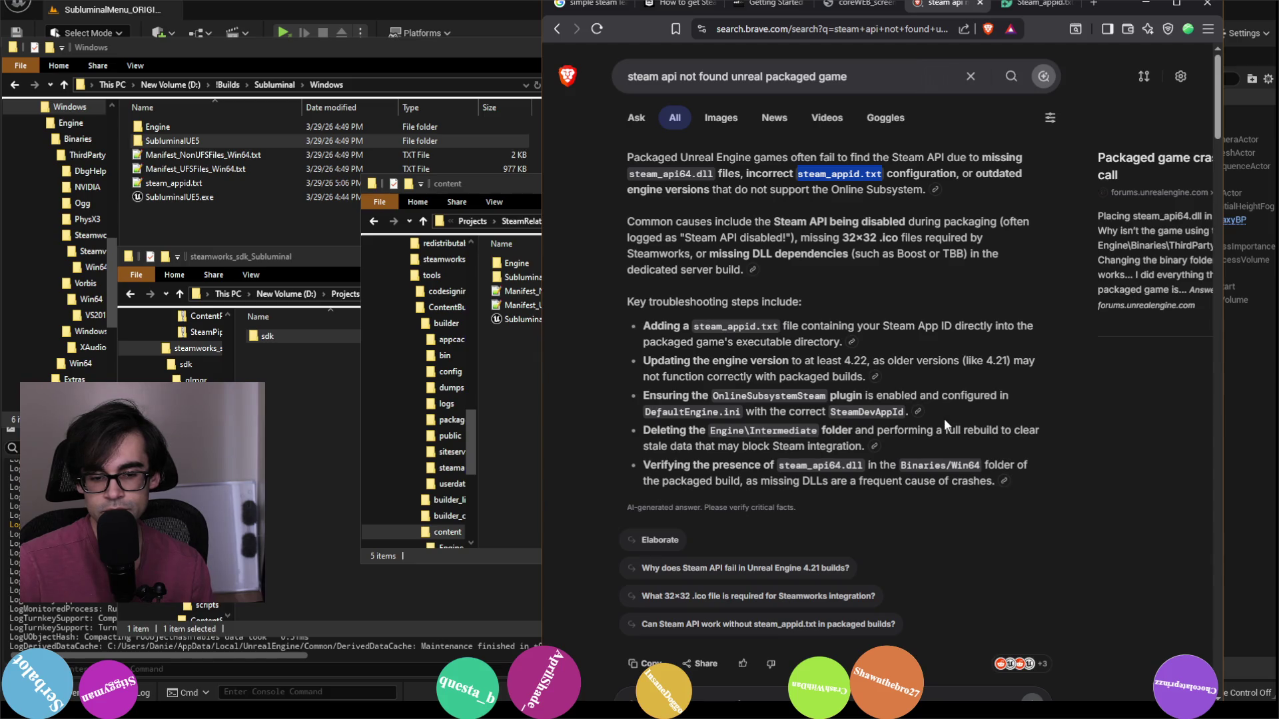
{"action": "scroll", "coordinate": [944, 419], "scroll_direction": "down", "scroll_amount": 7}
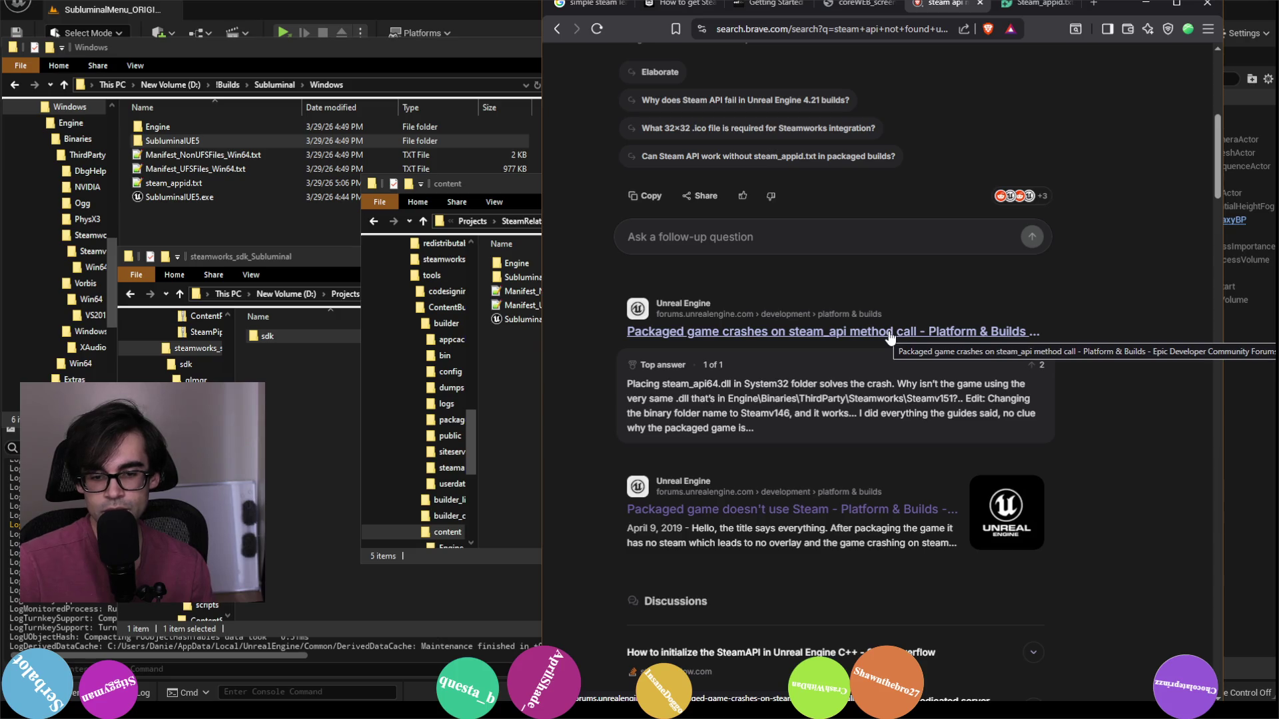
{"action": "scroll", "coordinate": [890, 336], "scroll_direction": "down", "scroll_amount": 3}
{"action": "scroll", "coordinate": [882, 347], "scroll_direction": "down", "scroll_amount": 3}
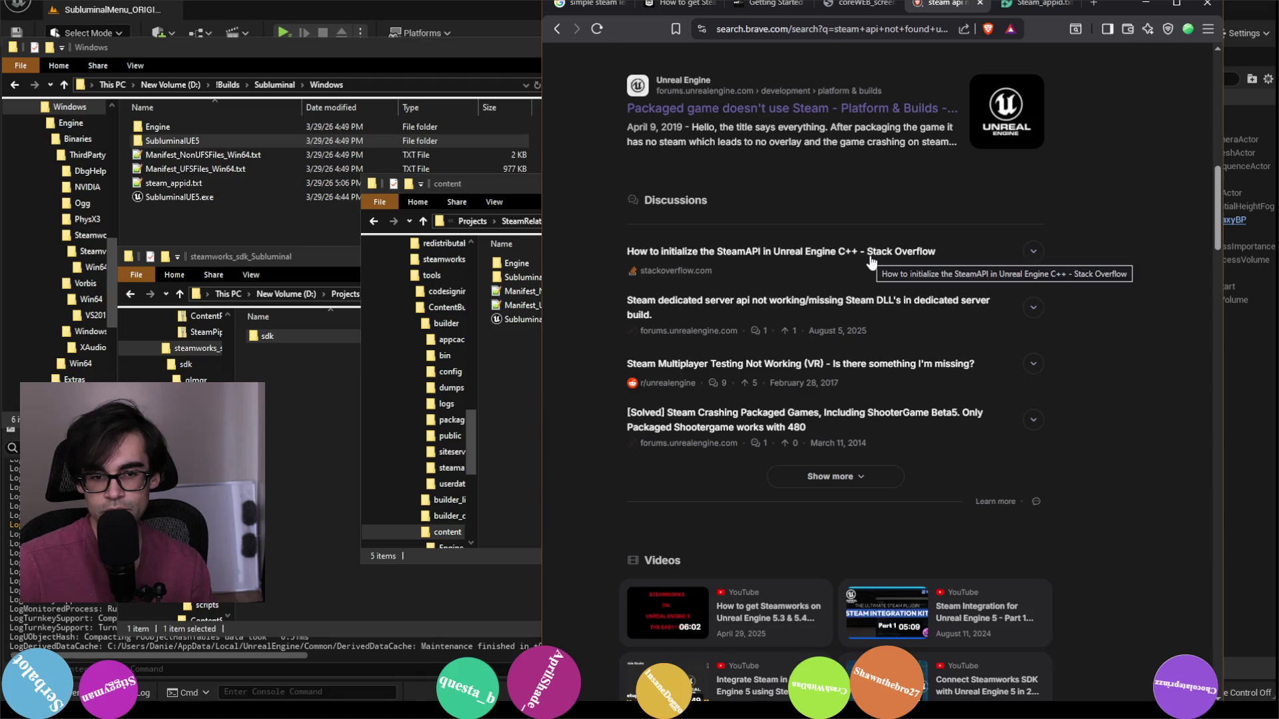
{"action": "scroll", "coordinate": [871, 262], "scroll_direction": "down", "scroll_amount": 9}
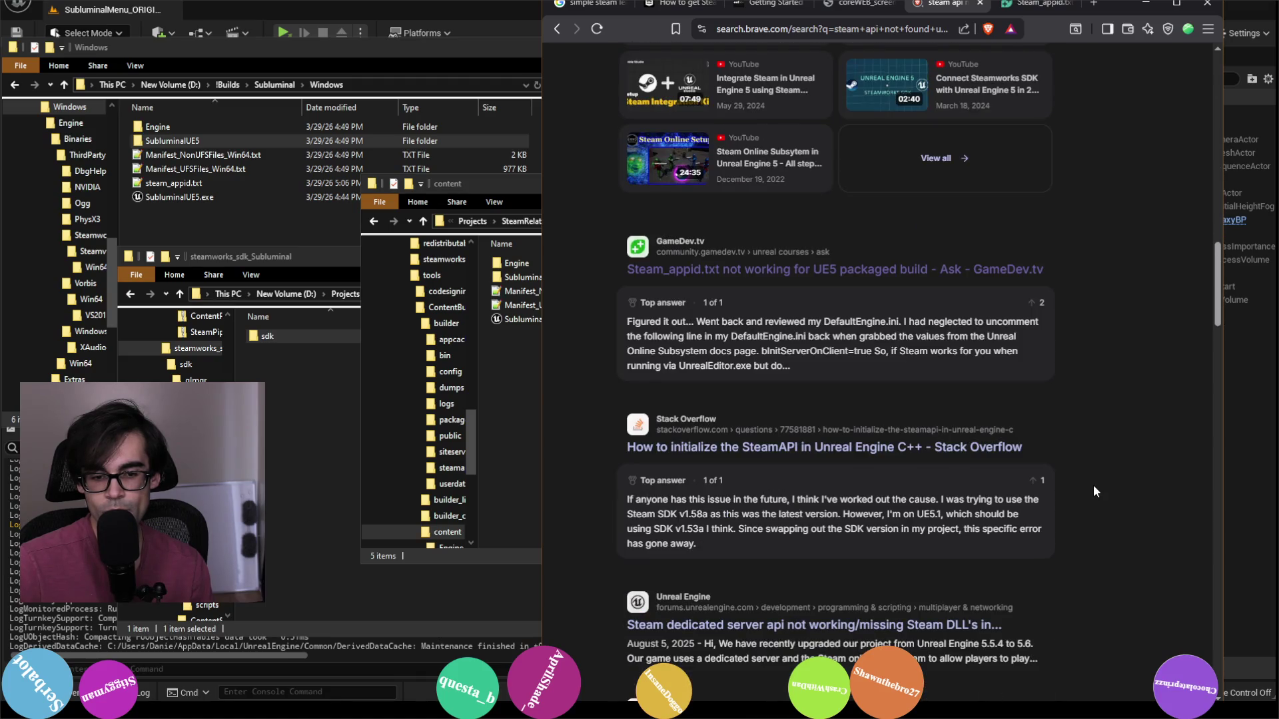